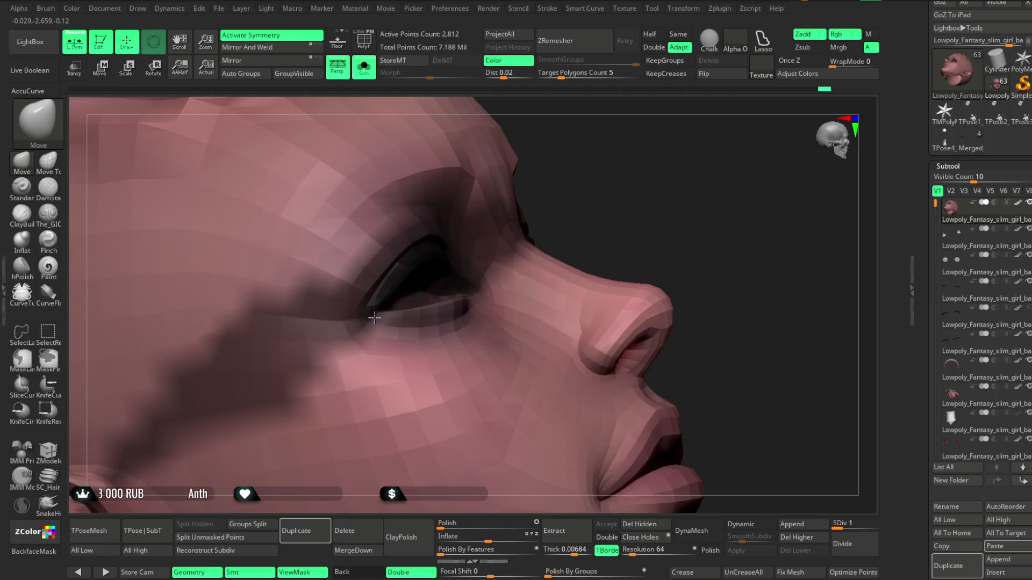
Step: Review the head from front and three-quarter views, then select the basemeh2_7 subtool
{"action": "left_click_drag", "start_coordinate": [629, 211], "coordinate": [481, 297]}
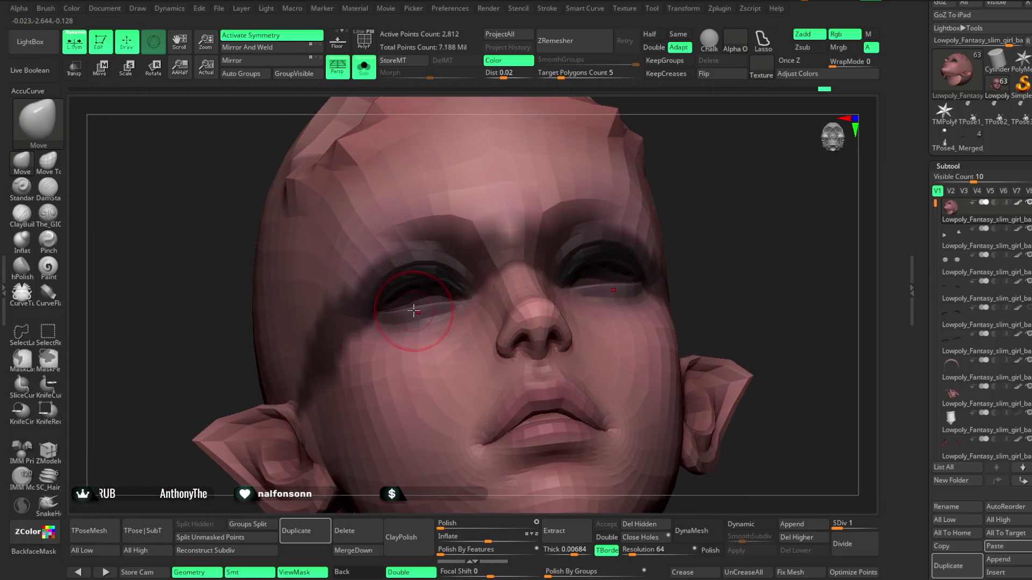
{"action": "mouse_move", "coordinate": [694, 186]}
{"action": "left_mouse_down"}
{"action": "mouse_move", "coordinate": [692, 163]}
{"action": "mouse_move", "coordinate": [613, 226]}
{"action": "left_mouse_up"}
{"action": "mouse_move", "coordinate": [731, 178]}
{"action": "left_mouse_down", "text": "alt"}
{"action": "mouse_move", "coordinate": [725, 146]}
{"action": "mouse_move", "coordinate": [660, 156]}
{"action": "mouse_move", "coordinate": [718, 211]}
{"action": "mouse_move", "coordinate": [693, 193]}
{"action": "mouse_move", "coordinate": [611, 239]}
{"action": "left_mouse_up", "text": "alt"}
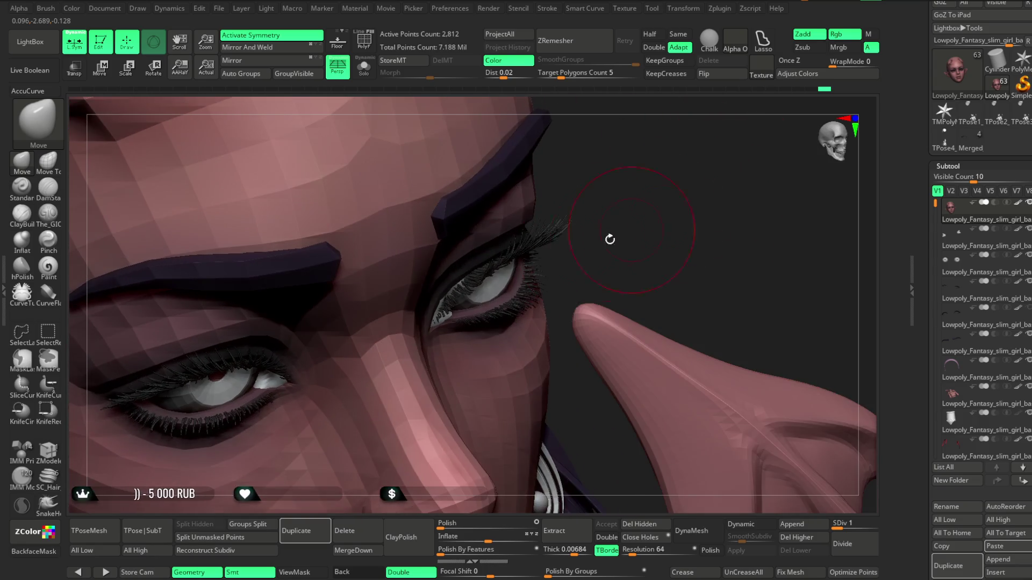
{"action": "left_click", "coordinate": [500, 266], "text": "alt"}
{"action": "left_click_drag", "start_coordinate": [592, 214], "coordinate": [443, 308]}
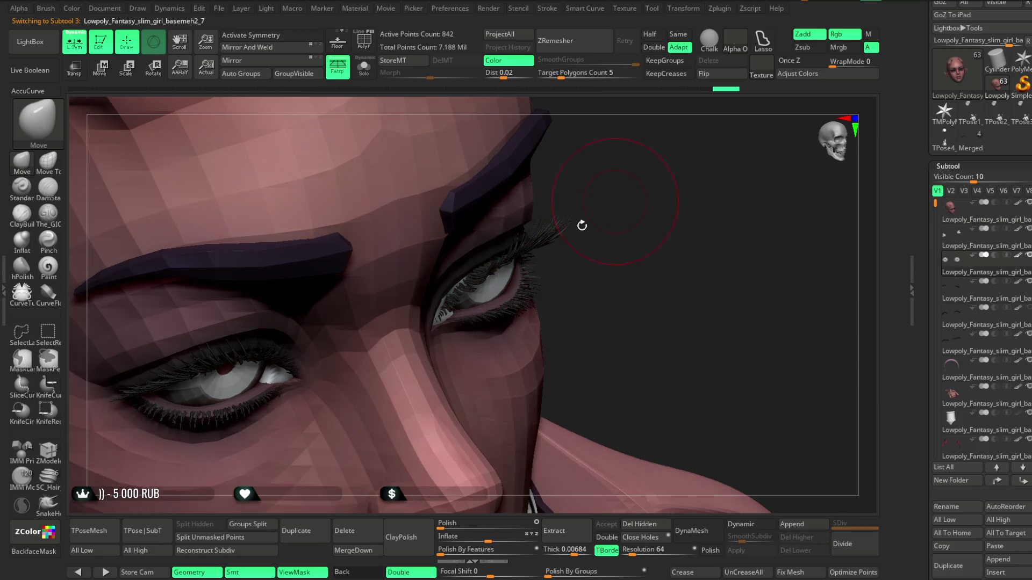
Step: Select the basemeh2_4 subtool and inspect the eyes from front, top and three-quarter angles
{"action": "left_click", "coordinate": [473, 280], "text": "alt"}
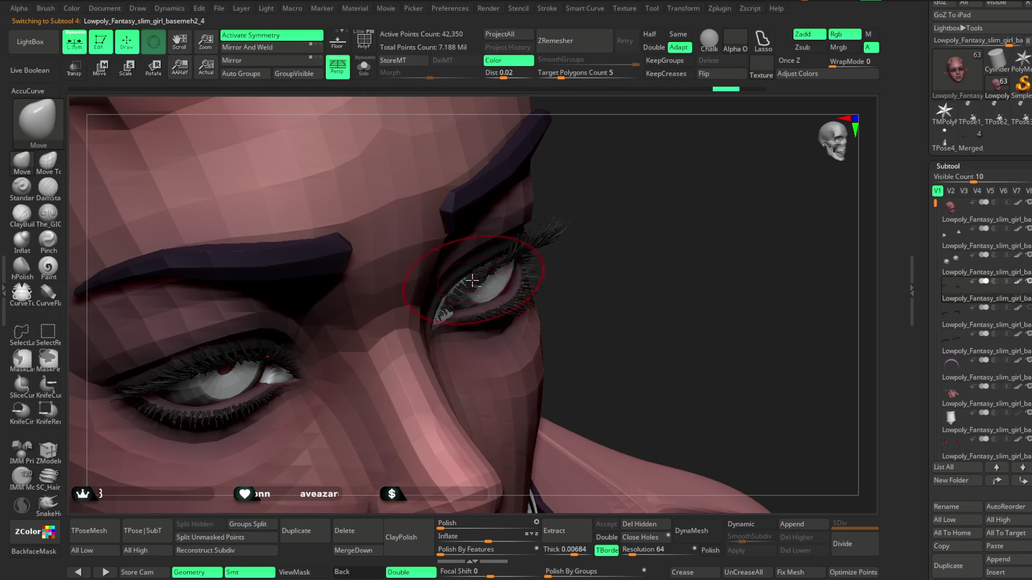
{"action": "left_click_drag", "start_coordinate": [556, 202], "coordinate": [453, 302]}
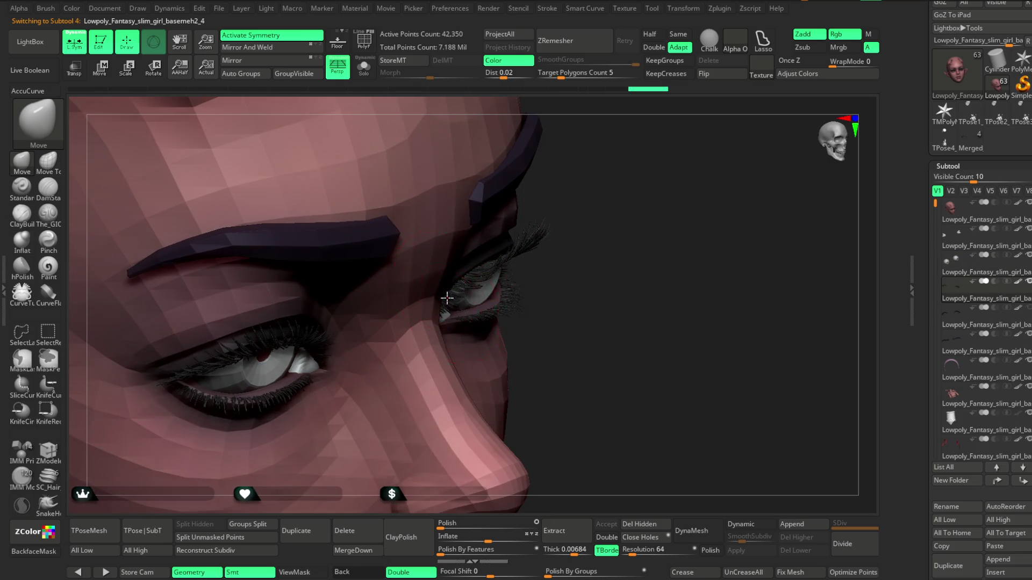
{"action": "left_click_drag", "start_coordinate": [562, 232], "coordinate": [451, 288]}
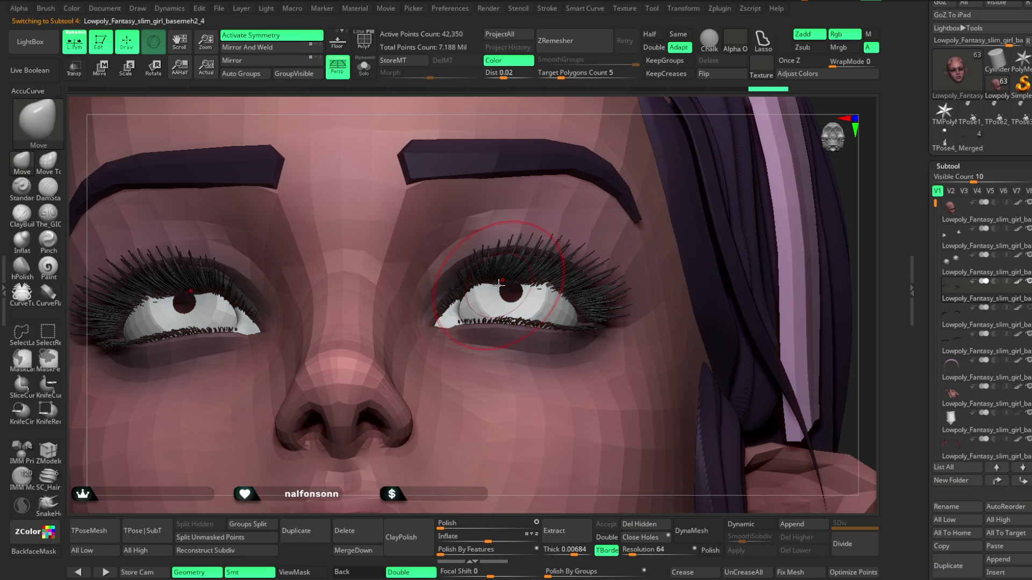
{"action": "mouse_move", "coordinate": [635, 104]}
{"action": "left_mouse_down"}
{"action": "mouse_move", "coordinate": [611, 198]}
{"action": "mouse_move", "coordinate": [507, 367]}
{"action": "left_mouse_up"}
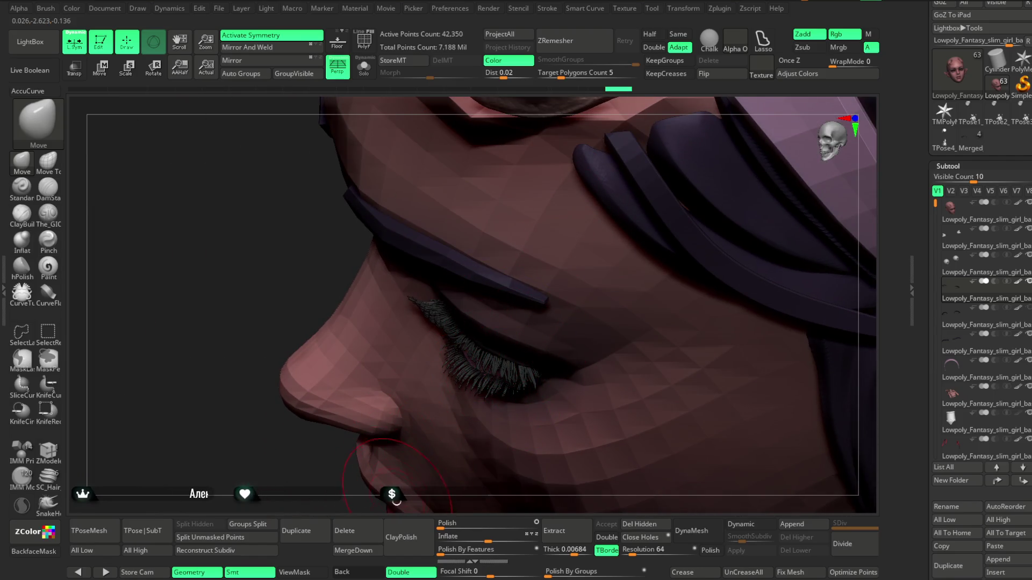
{"action": "right_click_drag", "start_coordinate": [500, 367], "coordinate": [433, 368]}
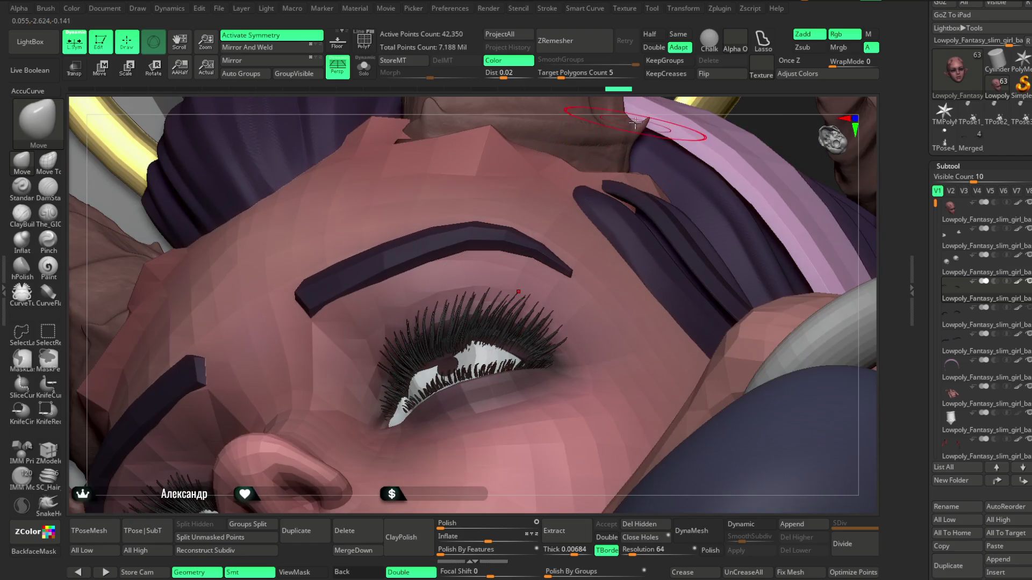
{"action": "right_click_drag", "start_coordinate": [634, 121], "coordinate": [520, 333]}
{"action": "right_click_drag", "start_coordinate": [714, 153], "coordinate": [516, 315]}
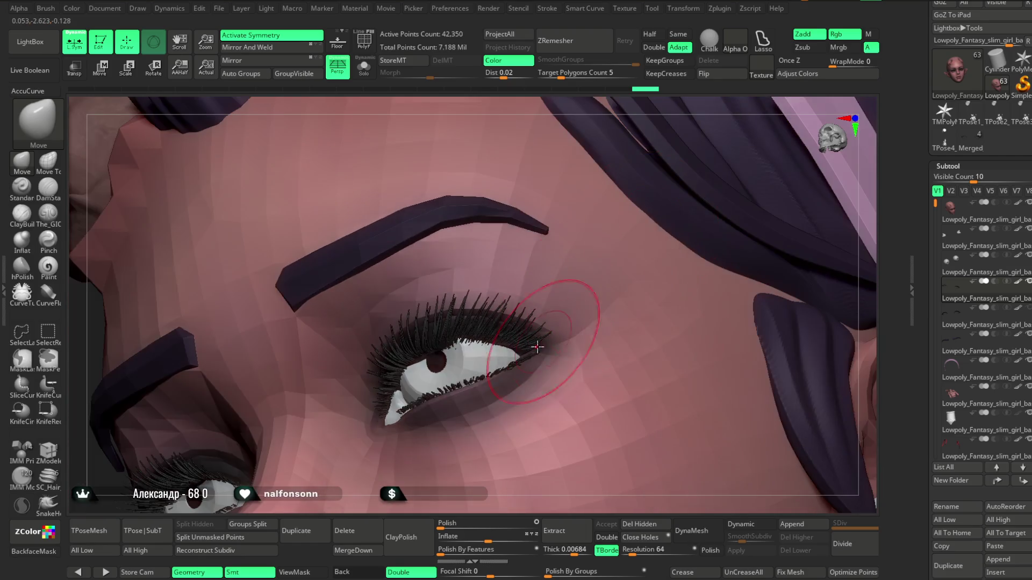
{"action": "mouse_move", "coordinate": [628, 127]}
{"action": "right_mouse_down"}
{"action": "mouse_move", "coordinate": [466, 350]}
{"action": "mouse_move", "coordinate": [470, 342]}
{"action": "right_mouse_up"}
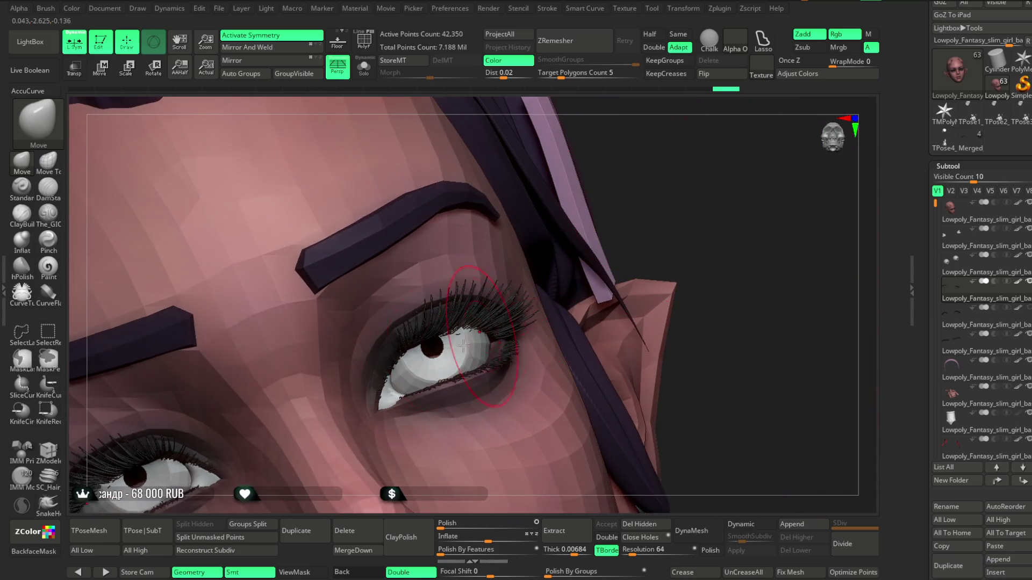
Step: Check basemeh2_8 at full-body scale, then select basemeh2_7 and switch to Move gizmo mode
{"action": "mouse_move", "coordinate": [552, 242]}
{"action": "right_mouse_down"}
{"action": "mouse_move", "coordinate": [652, 198]}
{"action": "mouse_move", "coordinate": [613, 274]}
{"action": "mouse_move", "coordinate": [442, 379]}
{"action": "right_mouse_up"}
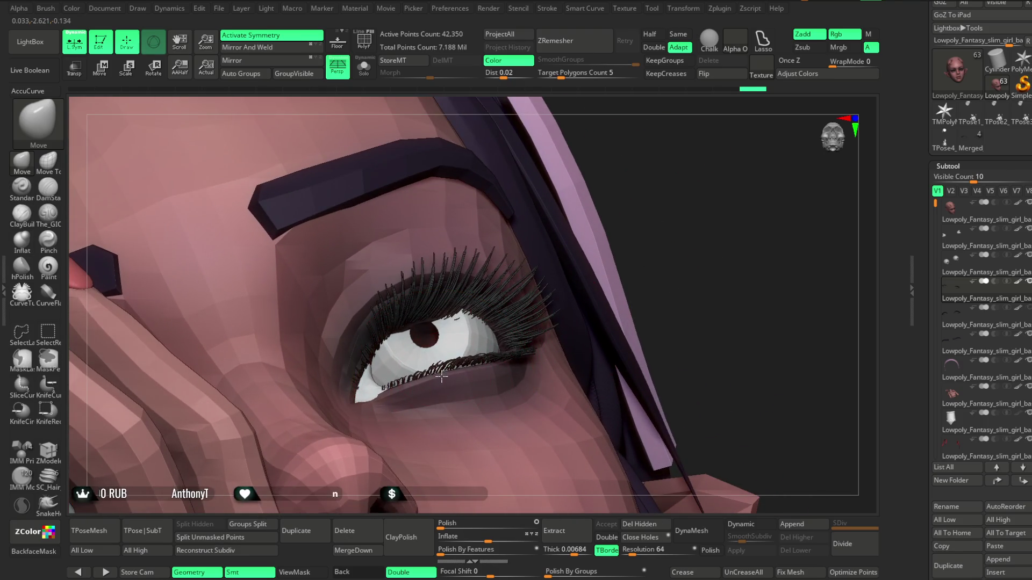
{"action": "right_click_drag", "start_coordinate": [611, 225], "coordinate": [575, 312]}
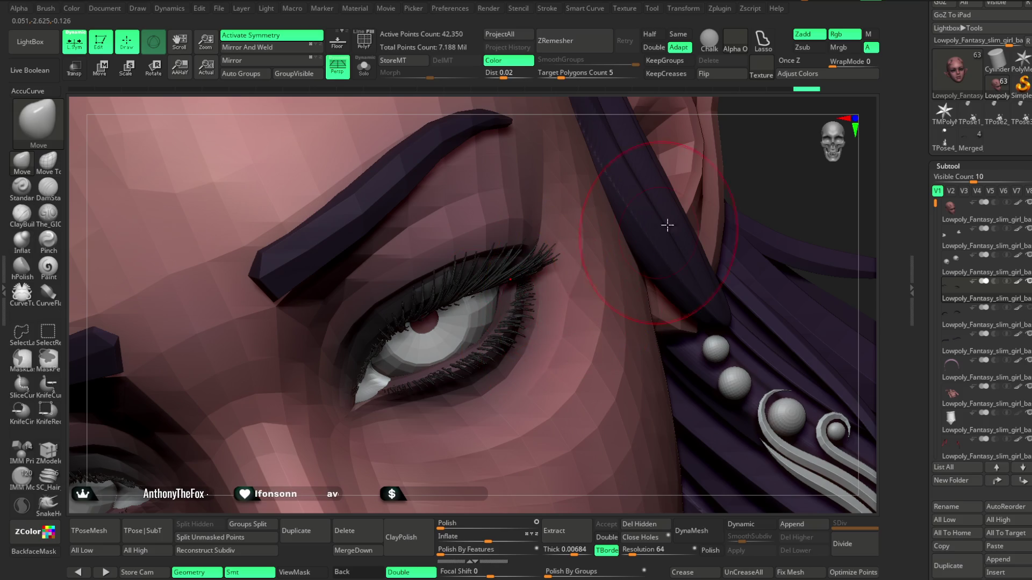
{"action": "mouse_move", "coordinate": [760, 162]}
{"action": "right_mouse_down"}
{"action": "mouse_move", "coordinate": [678, 196]}
{"action": "mouse_move", "coordinate": [612, 266]}
{"action": "right_mouse_up"}
{"action": "left_click", "coordinate": [430, 325], "text": "alt"}
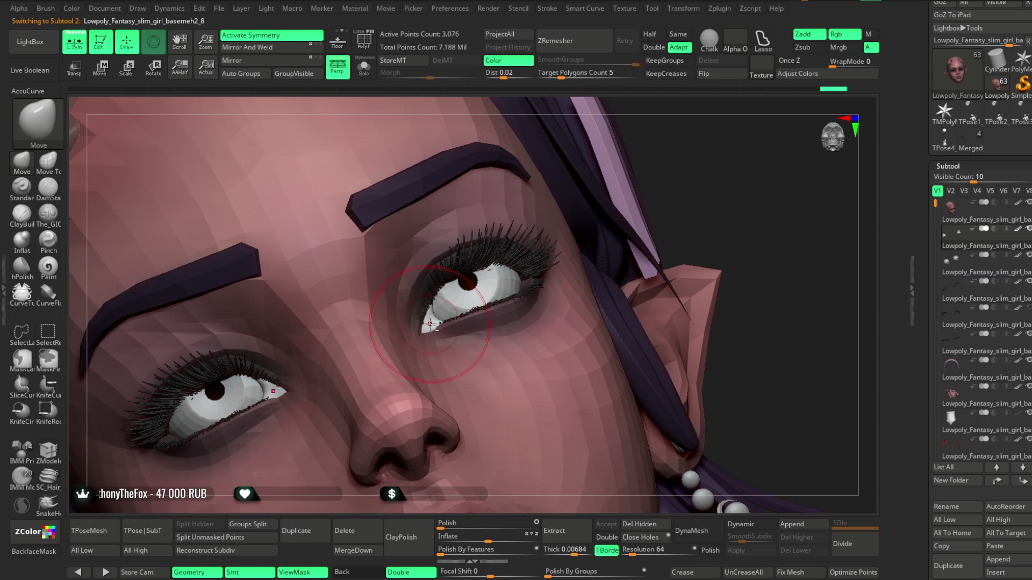
{"action": "mouse_move", "coordinate": [645, 210]}
{"action": "right_mouse_down", "text": "ctrl"}
{"action": "mouse_move", "coordinate": [588, 242]}
{"action": "mouse_move", "coordinate": [588, 268]}
{"action": "mouse_move", "coordinate": [568, 221]}
{"action": "mouse_move", "coordinate": [564, 274]}
{"action": "mouse_move", "coordinate": [565, 226]}
{"action": "mouse_move", "coordinate": [468, 297]}
{"action": "right_mouse_up", "text": "ctrl"}
{"action": "left_click", "coordinate": [455, 259], "text": "alt"}
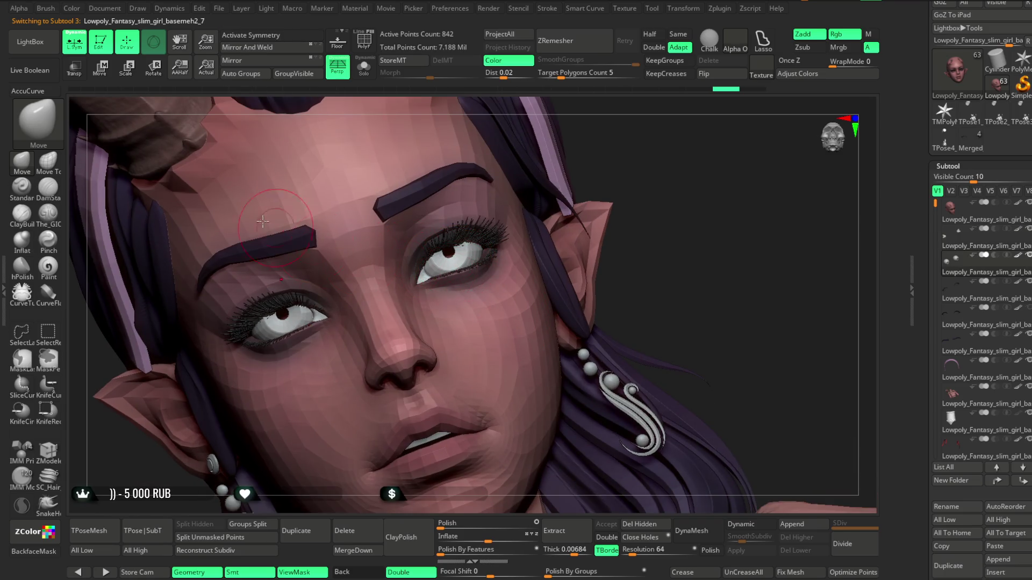
{"action": "left_click", "coordinate": [102, 68]}
Step: Nudge the eyebrow mesh slightly upward with the gizmo and check it from a side view
{"action": "left_click_drag", "start_coordinate": [323, 158], "coordinate": [326, 157]}
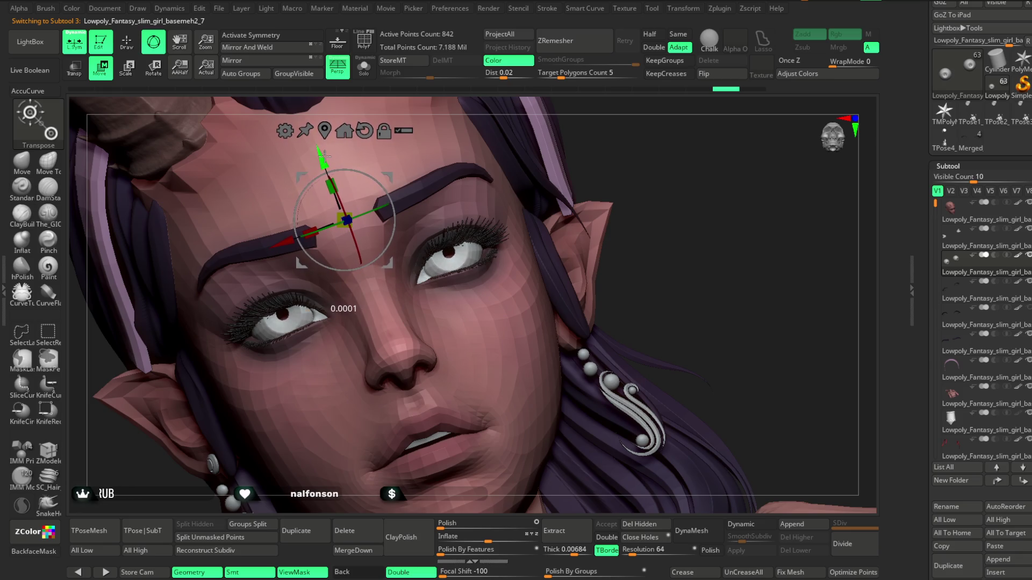
{"action": "mouse_move", "coordinate": [625, 143]}
{"action": "right_mouse_down"}
{"action": "mouse_move", "coordinate": [617, 130]}
{"action": "mouse_move", "coordinate": [627, 136]}
{"action": "right_mouse_up"}
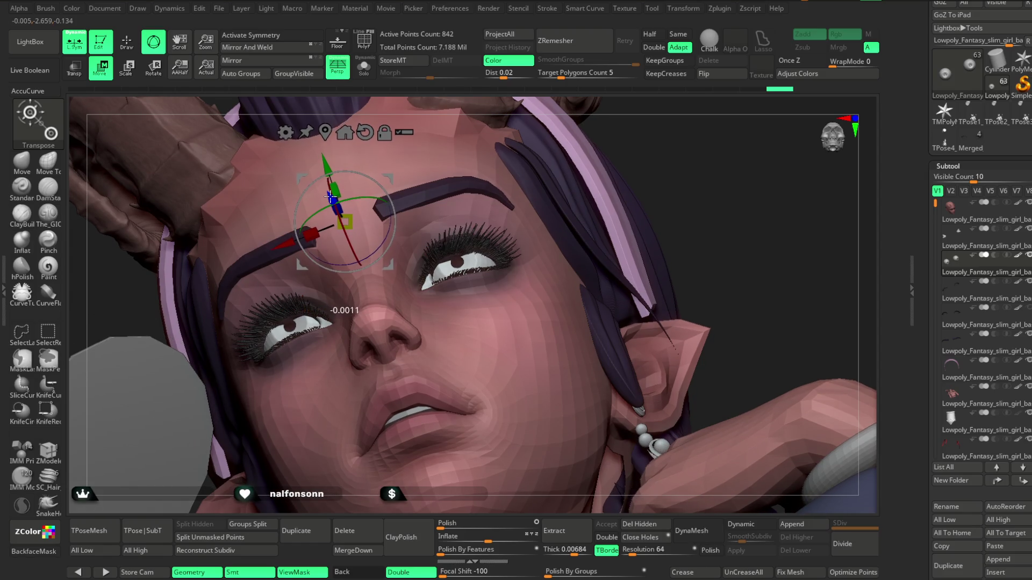
{"action": "mouse_move", "coordinate": [702, 241]}
{"action": "right_mouse_down"}
{"action": "mouse_move", "coordinate": [739, 172]}
{"action": "mouse_move", "coordinate": [636, 197]}
{"action": "right_mouse_up"}
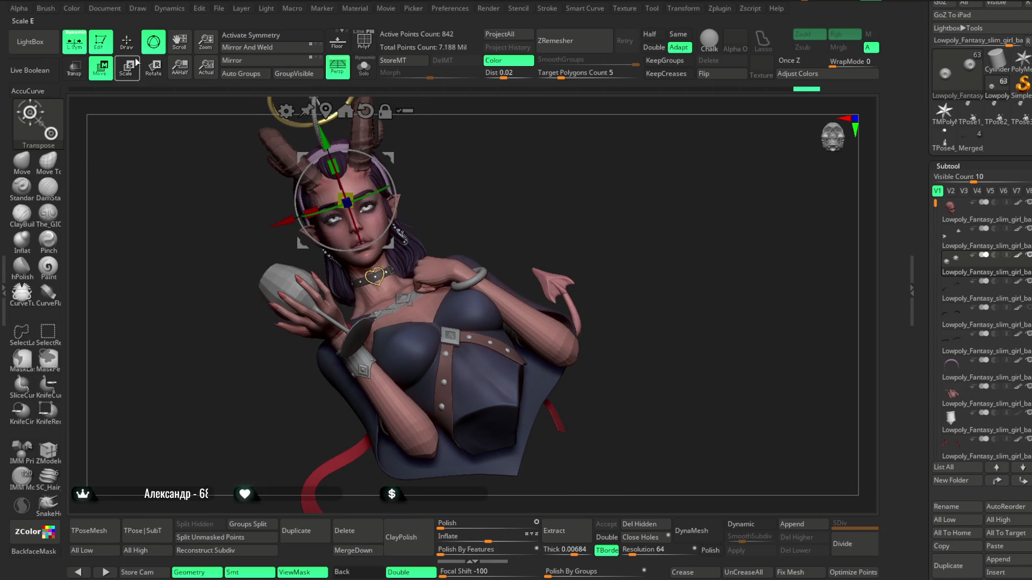
{"action": "key", "text": "w"}
{"action": "mouse_move", "coordinate": [499, 242]}
{"action": "right_mouse_down"}
{"action": "mouse_move", "coordinate": [522, 219]}
{"action": "mouse_move", "coordinate": [500, 226]}
{"action": "mouse_move", "coordinate": [564, 234]}
{"action": "mouse_move", "coordinate": [589, 169]}
{"action": "mouse_move", "coordinate": [277, 211]}
{"action": "right_mouse_up"}
Step: Shift the eyebrows slightly sideways with the gizmo and check them on the full bust and face
{"action": "left_click", "coordinate": [102, 68]}
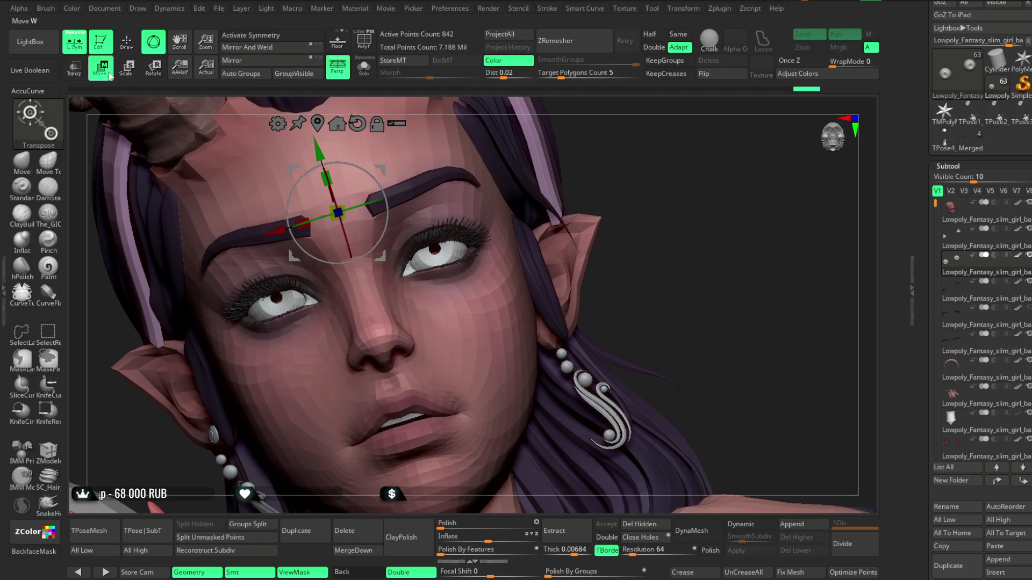
{"action": "left_click_drag", "start_coordinate": [284, 229], "coordinate": [281, 230]}
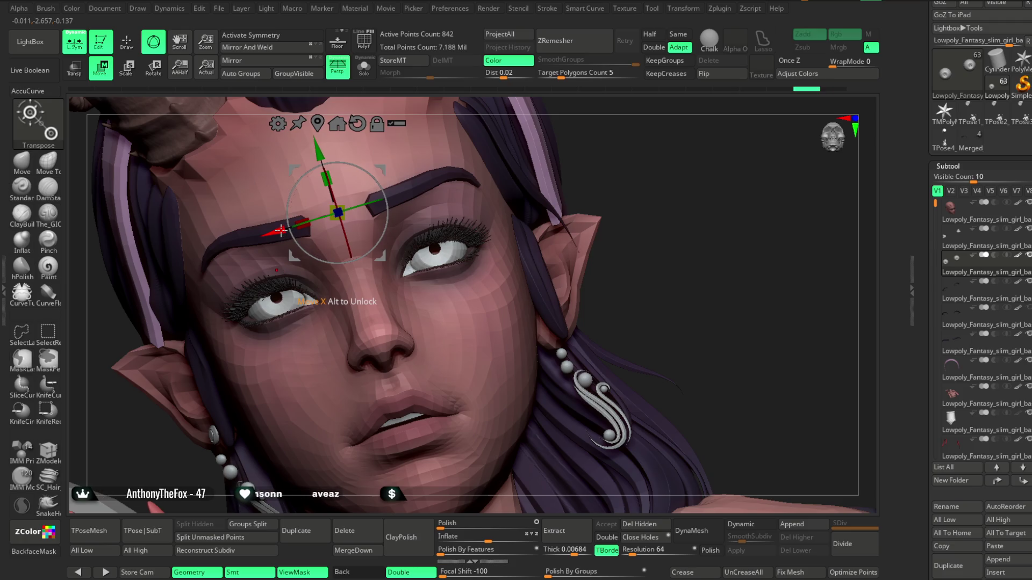
{"action": "left_click_drag", "start_coordinate": [649, 159], "coordinate": [340, 258]}
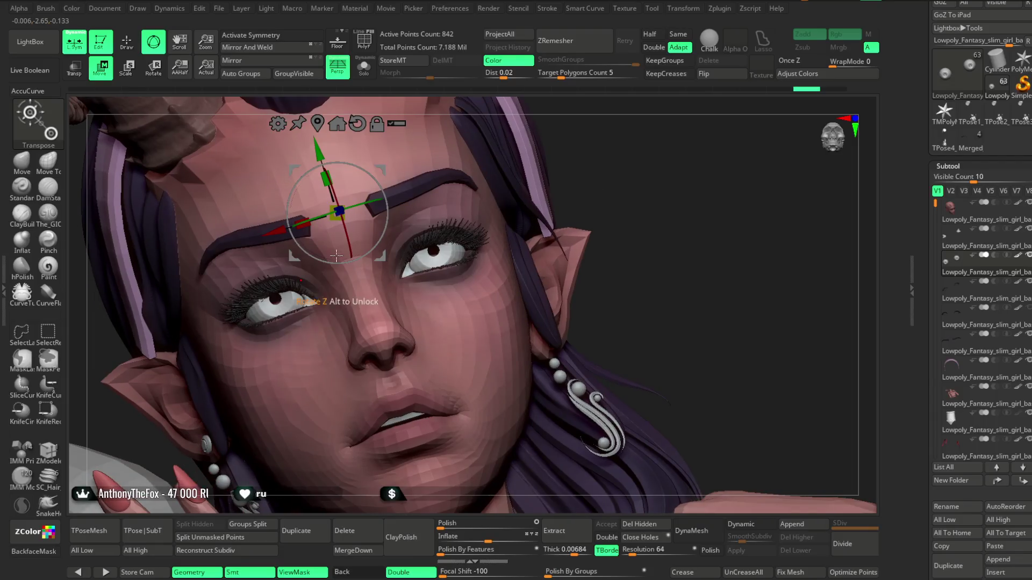
{"action": "mouse_move", "coordinate": [640, 153]}
{"action": "right_mouse_down", "text": "ctrl"}
{"action": "mouse_move", "coordinate": [619, 113]}
{"action": "mouse_move", "coordinate": [631, 193]}
{"action": "right_mouse_up", "text": "ctrl"}
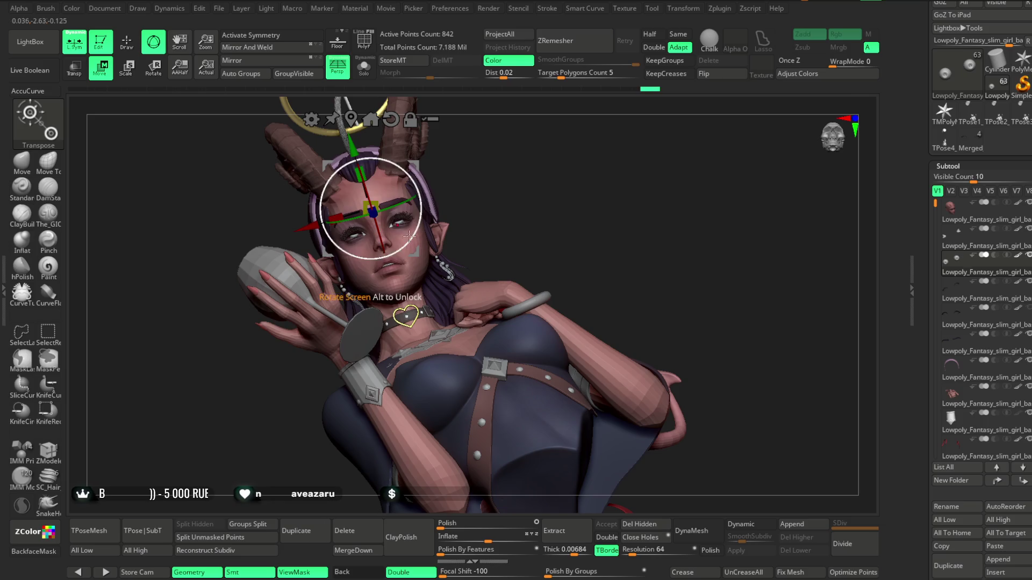
{"action": "mouse_move", "coordinate": [541, 165]}
{"action": "right_mouse_down", "text": "ctrl"}
{"action": "mouse_move", "coordinate": [657, 138]}
{"action": "mouse_move", "coordinate": [414, 228]}
{"action": "right_mouse_up", "text": "ctrl"}
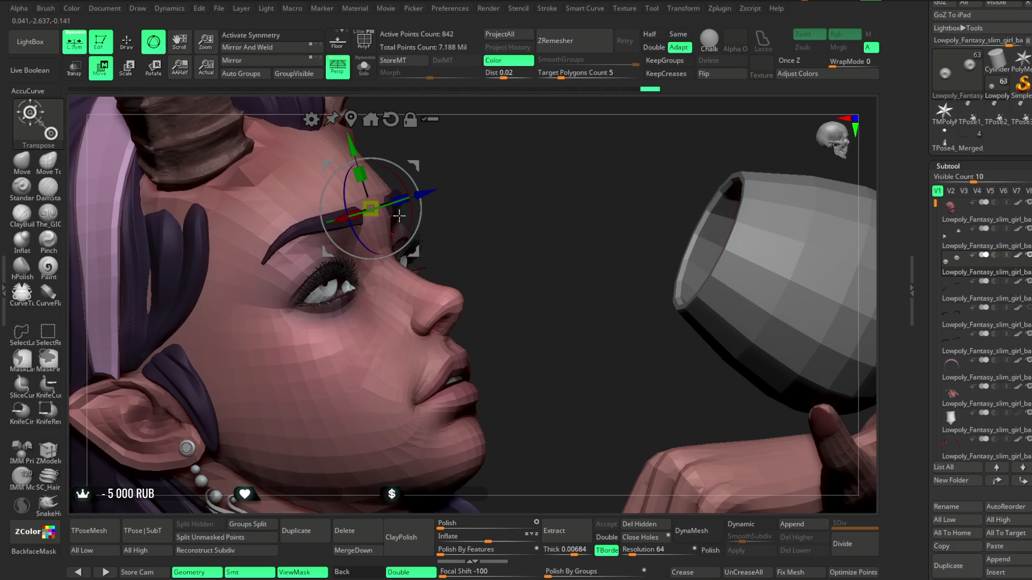
Step: Nudge the eyebrows vertically once more and review the framed bust and face close-up
{"action": "left_click_drag", "start_coordinate": [353, 147], "coordinate": [355, 152]}
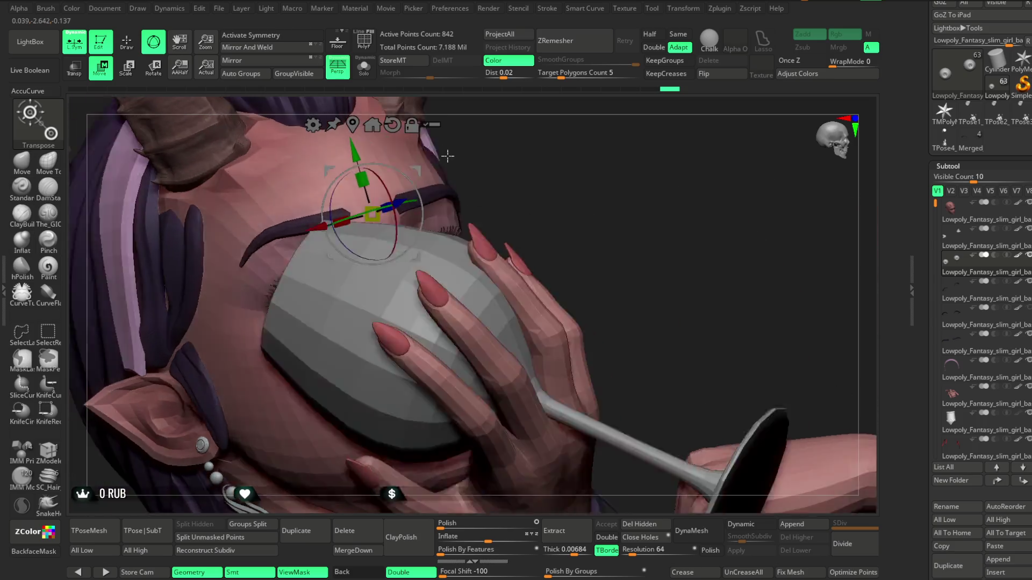
{"action": "right_click_drag", "start_coordinate": [471, 149], "coordinate": [528, 181]}
{"action": "key", "text": "f"}
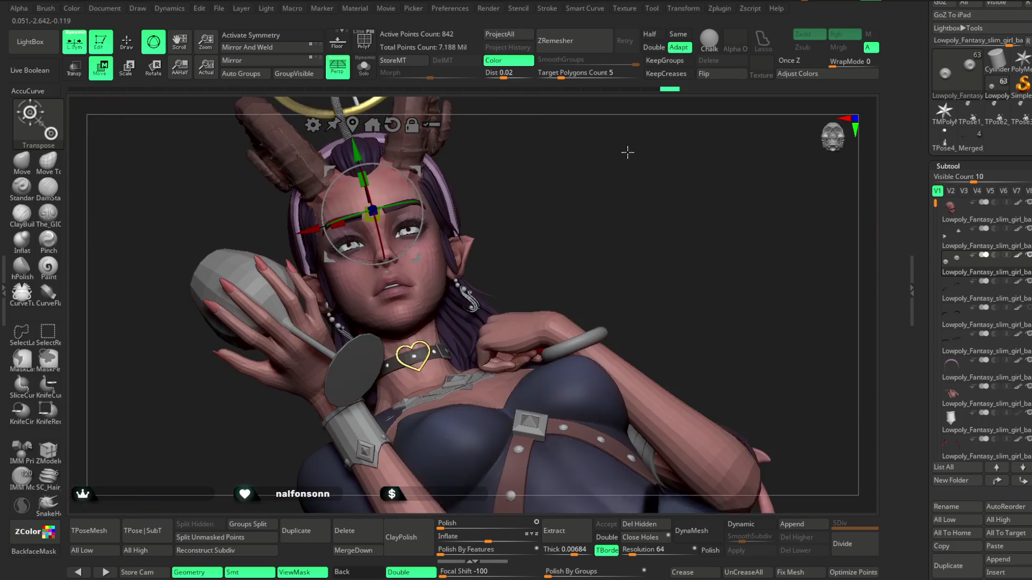
{"action": "right_click_drag", "start_coordinate": [616, 210], "coordinate": [436, 311], "text": "ctrl"}
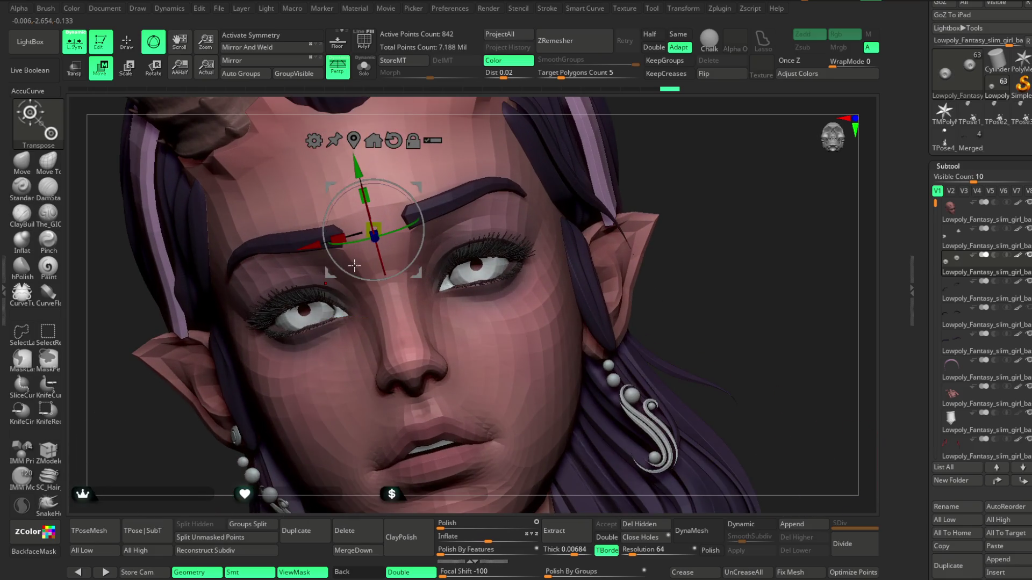
{"action": "mouse_move", "coordinate": [356, 274]}
{"action": "right_mouse_down"}
{"action": "mouse_move", "coordinate": [669, 209]}
{"action": "mouse_move", "coordinate": [572, 192]}
{"action": "right_mouse_up"}
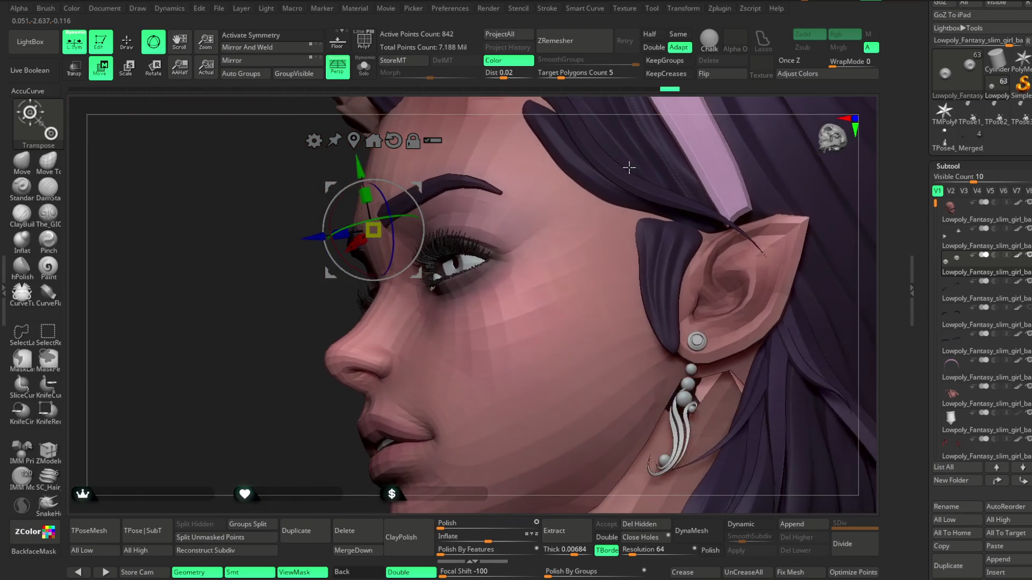
Step: Push the eyebrows slightly in depth, then return to Draw mode on a close-up of the eyes
{"action": "left_click_drag", "start_coordinate": [309, 239], "coordinate": [307, 239]}
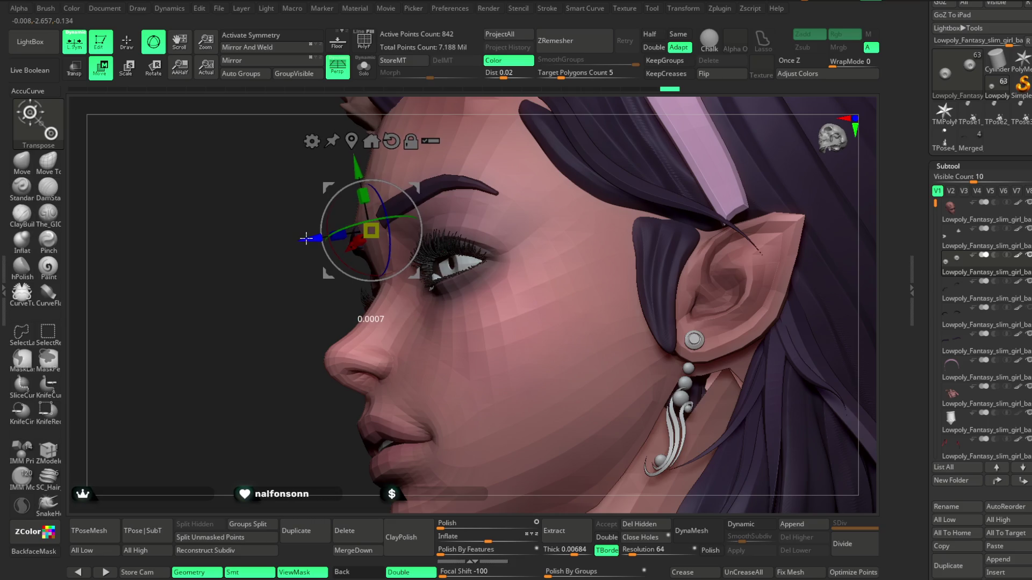
{"action": "mouse_move", "coordinate": [257, 333]}
{"action": "right_mouse_down"}
{"action": "mouse_move", "coordinate": [564, 242]}
{"action": "mouse_move", "coordinate": [666, 198]}
{"action": "mouse_move", "coordinate": [613, 187]}
{"action": "mouse_move", "coordinate": [610, 202]}
{"action": "right_mouse_up"}
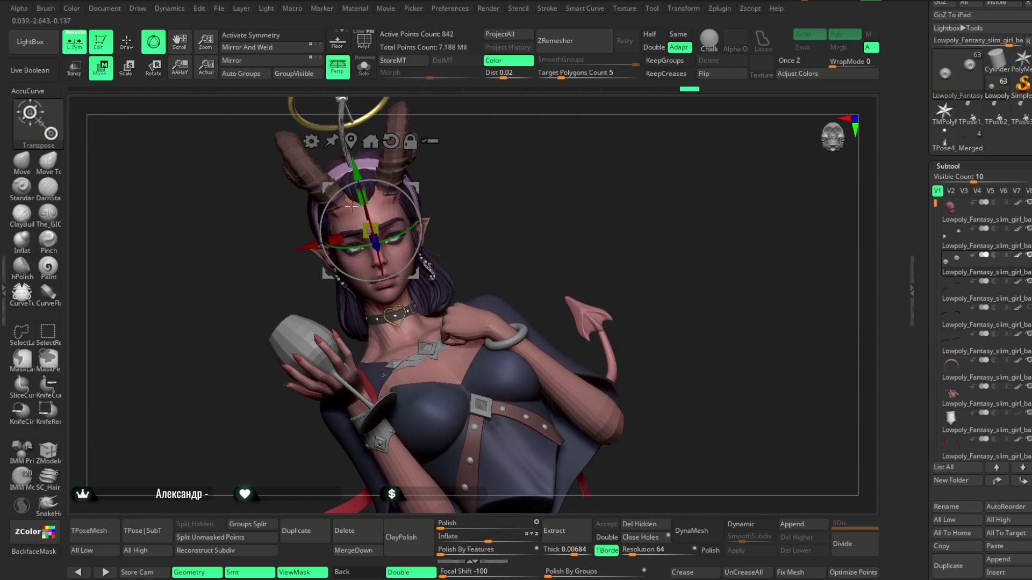
{"action": "left_click", "coordinate": [127, 42]}
{"action": "mouse_move", "coordinate": [548, 211]}
{"action": "right_mouse_down", "text": "ctrl"}
{"action": "mouse_move", "coordinate": [612, 212]}
{"action": "mouse_move", "coordinate": [611, 161]}
{"action": "right_mouse_up", "text": "ctrl"}
{"action": "right_click_drag", "start_coordinate": [766, 170], "coordinate": [616, 209]}
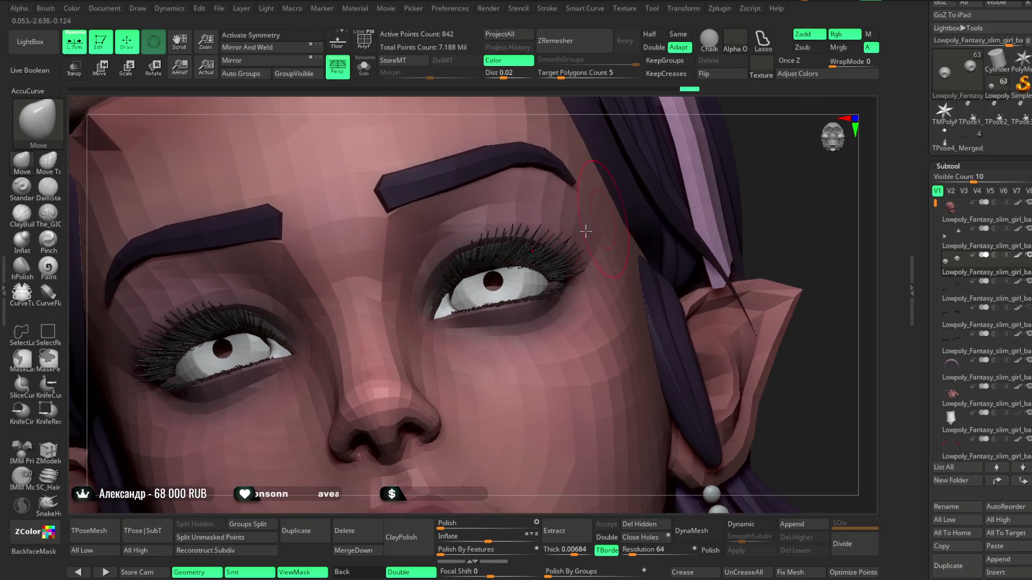
Step: Select the basemeh2_8 eye mesh with brush size 8.42, then make the head base mesh active and solo it
{"action": "left_click", "coordinate": [451, 310], "text": "alt"}
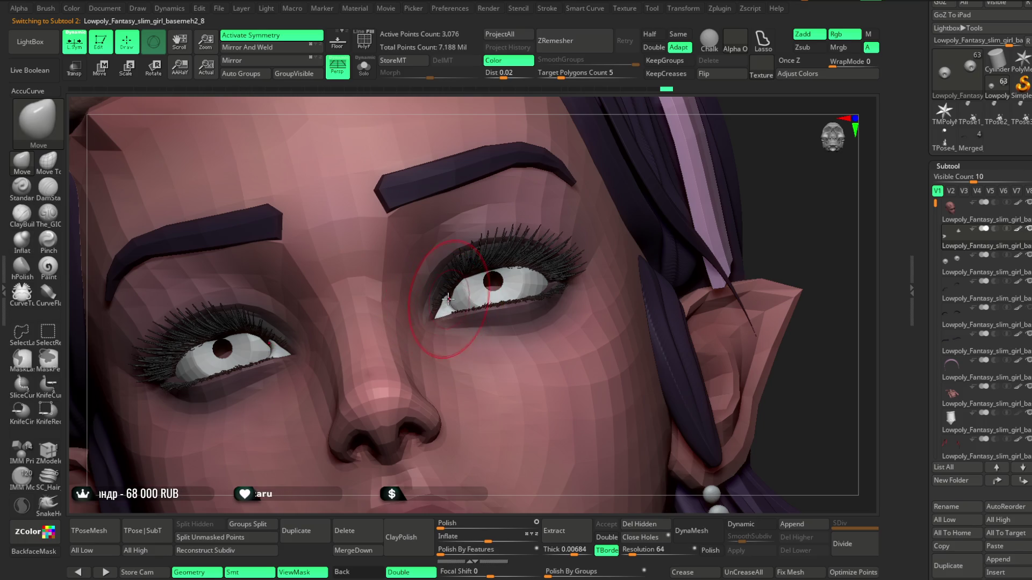
{"action": "right_click_drag", "start_coordinate": [577, 100], "coordinate": [564, 161]}
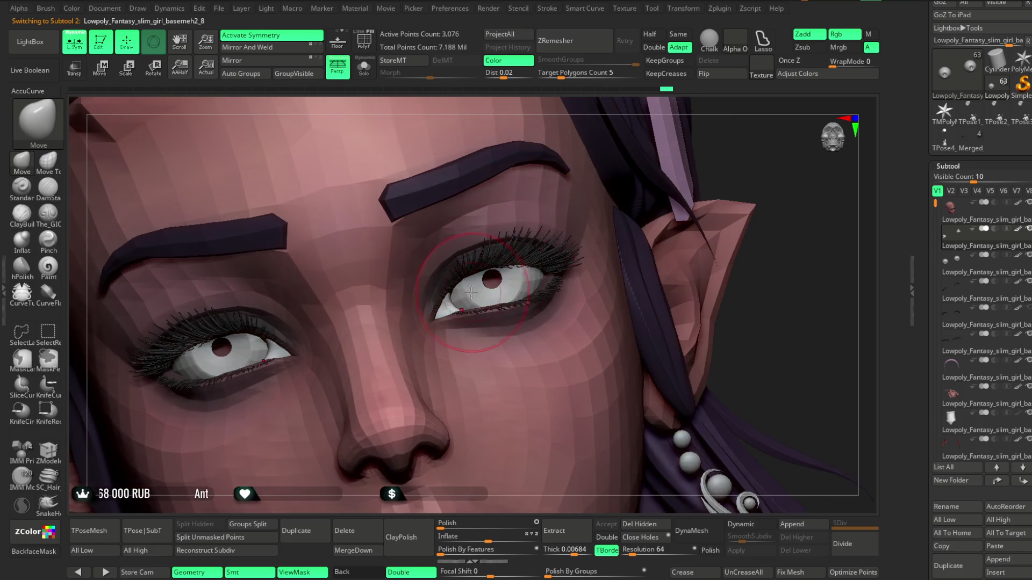
{"action": "right_click", "coordinate": [484, 347]}
{"action": "left_click_drag", "start_coordinate": [533, 283], "coordinate": [490, 283]}
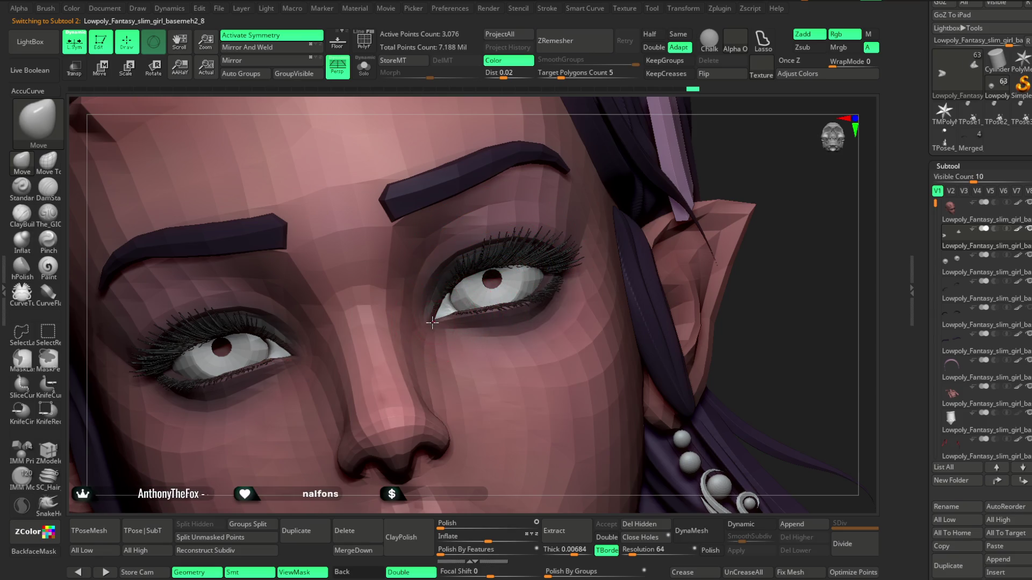
{"action": "mouse_move", "coordinate": [725, 178]}
{"action": "right_mouse_down"}
{"action": "mouse_move", "coordinate": [614, 190]}
{"action": "mouse_move", "coordinate": [614, 179]}
{"action": "mouse_move", "coordinate": [677, 266]}
{"action": "right_mouse_up"}
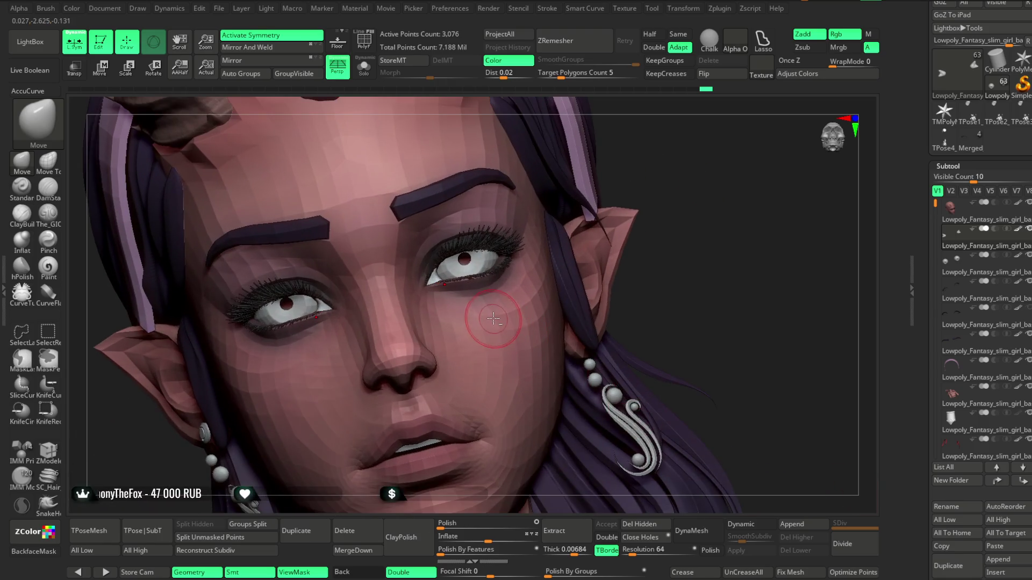
{"action": "left_click", "coordinate": [532, 256], "text": "alt"}
{"action": "left_click", "coordinate": [362, 72]}
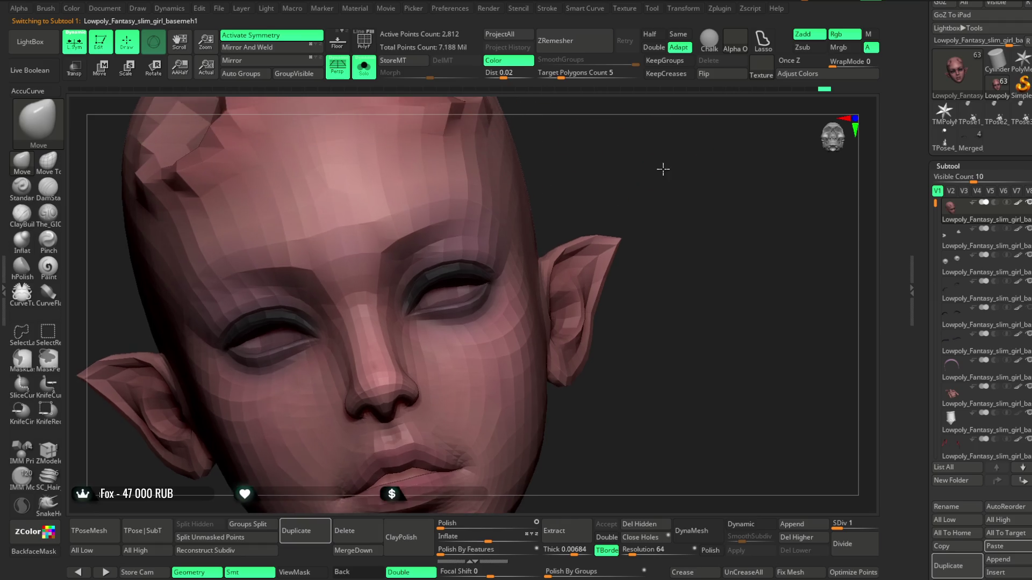
Step: Pick a dark colour and paint the inner eye areas of the head base mesh with the Paint brush
{"action": "right_click_drag", "start_coordinate": [653, 169], "coordinate": [641, 214], "text": "ctrl"}
{"action": "scroll", "coordinate": [1018, 132], "scroll_direction": "up", "scroll_amount": 5}
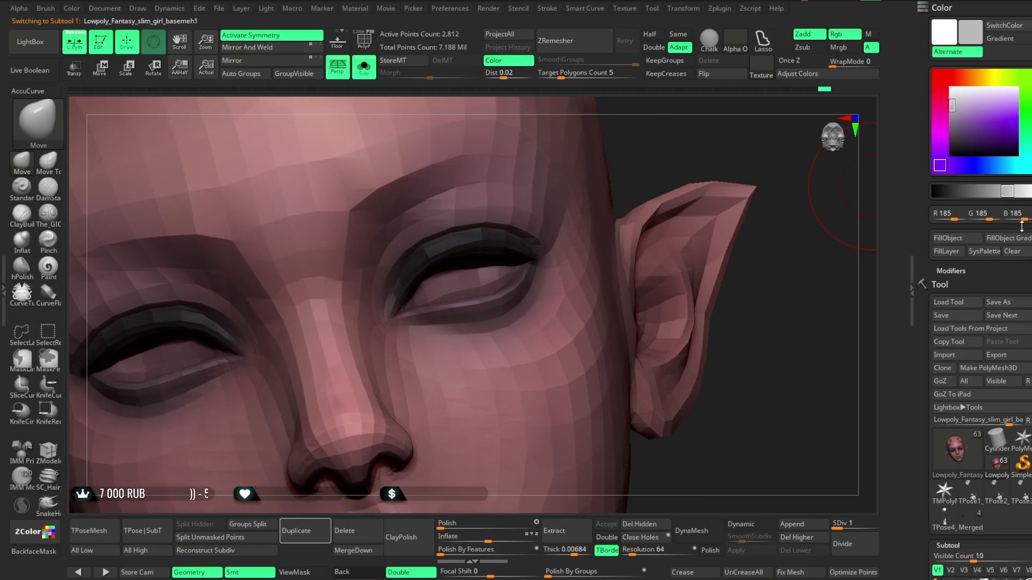
{"action": "left_click_drag", "start_coordinate": [945, 108], "coordinate": [942, 147]}
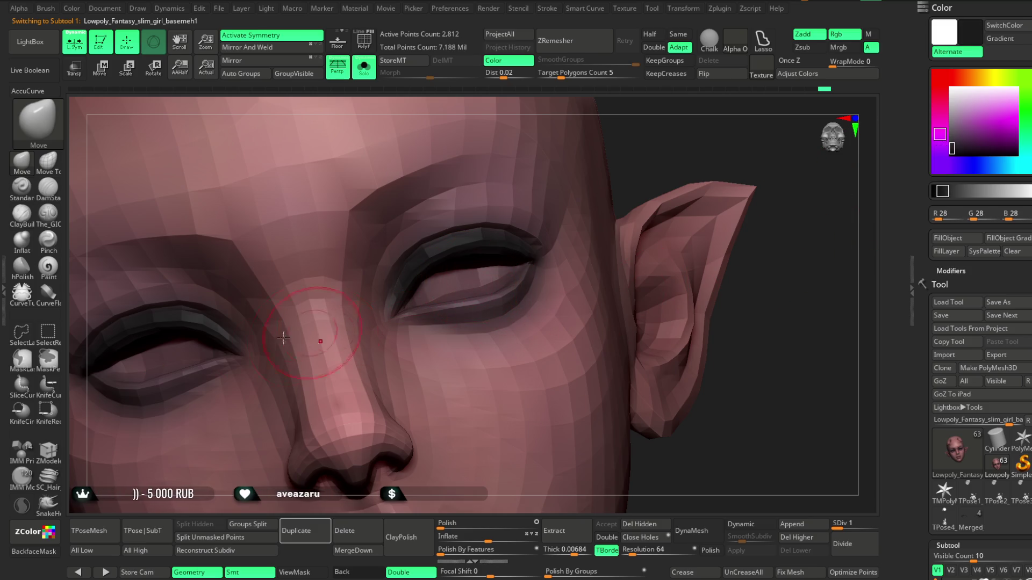
{"action": "left_click", "coordinate": [48, 270]}
{"action": "key", "text": "space"}
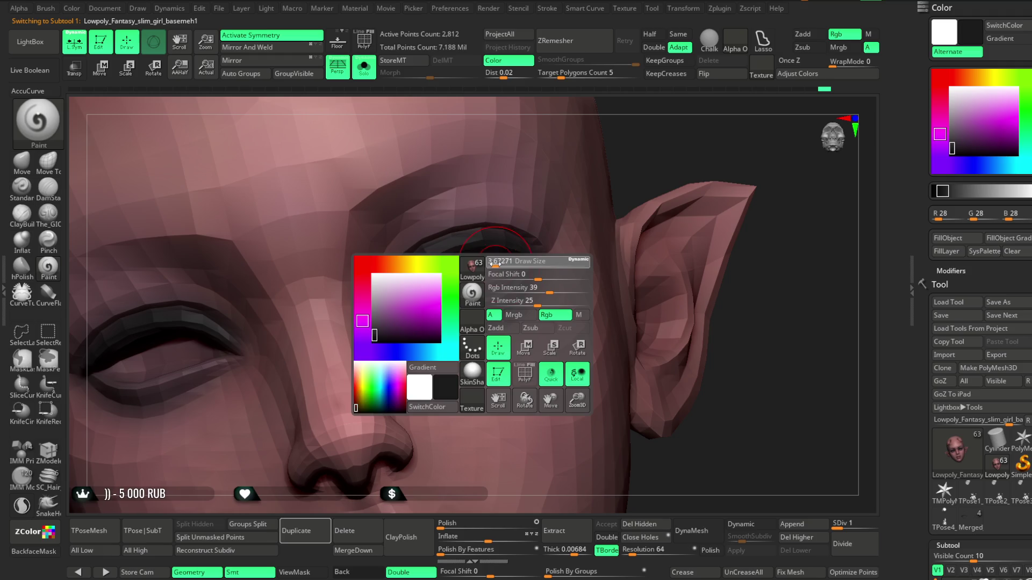
{"action": "key", "text": "space"}
{"action": "left_click_drag", "start_coordinate": [480, 272], "coordinate": [467, 278]}
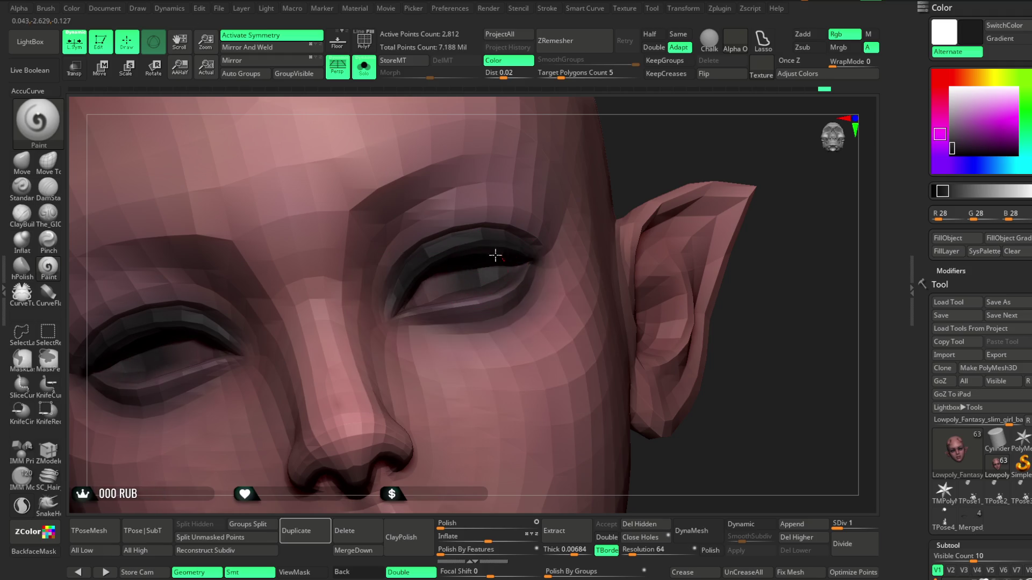
Step: Orbit around the eye and zoom out to see the whole head and character
{"action": "right_click_drag", "start_coordinate": [669, 142], "coordinate": [564, 194]}
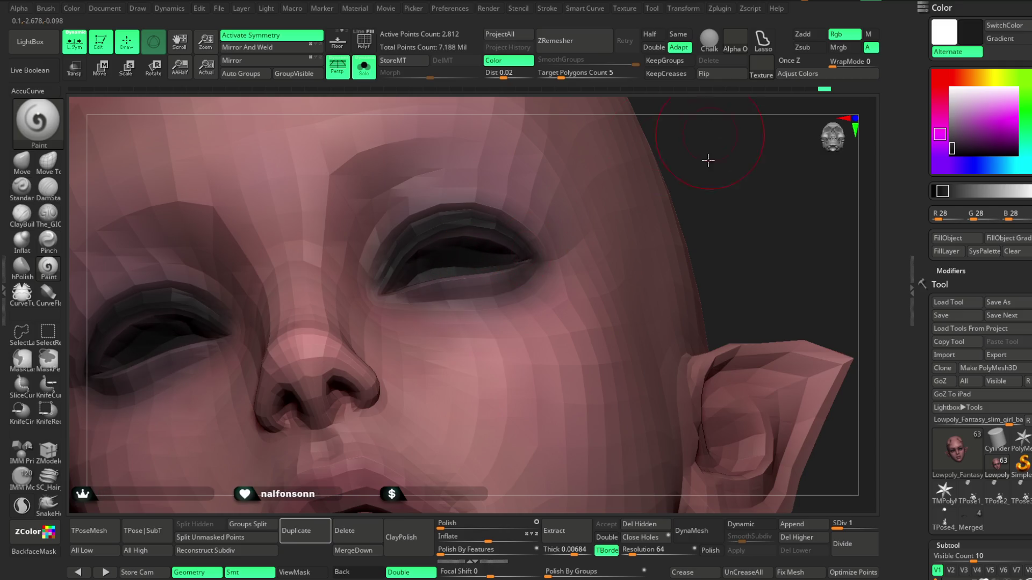
{"action": "right_click_drag", "start_coordinate": [708, 148], "coordinate": [457, 291]}
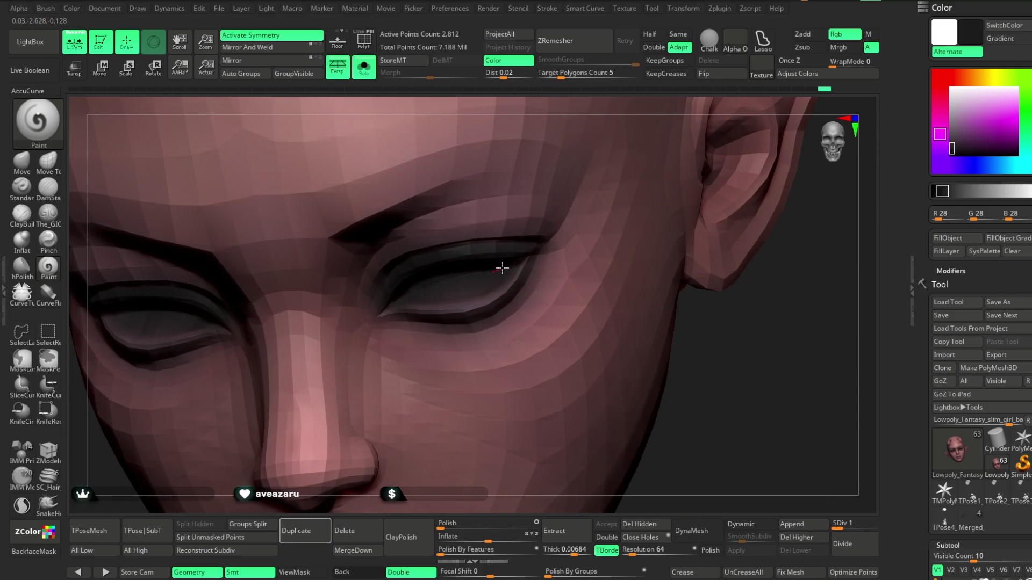
{"action": "mouse_move", "coordinate": [575, 288]}
{"action": "right_mouse_down"}
{"action": "mouse_move", "coordinate": [709, 283]}
{"action": "mouse_move", "coordinate": [717, 298]}
{"action": "mouse_move", "coordinate": [709, 275]}
{"action": "right_mouse_up"}
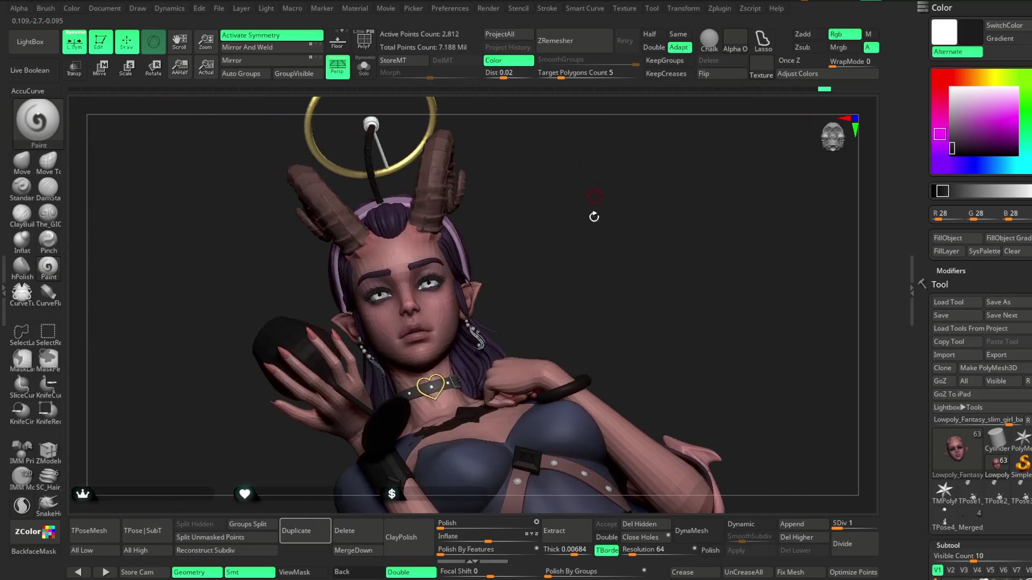
{"action": "right_click_drag", "start_coordinate": [579, 202], "coordinate": [589, 193]}
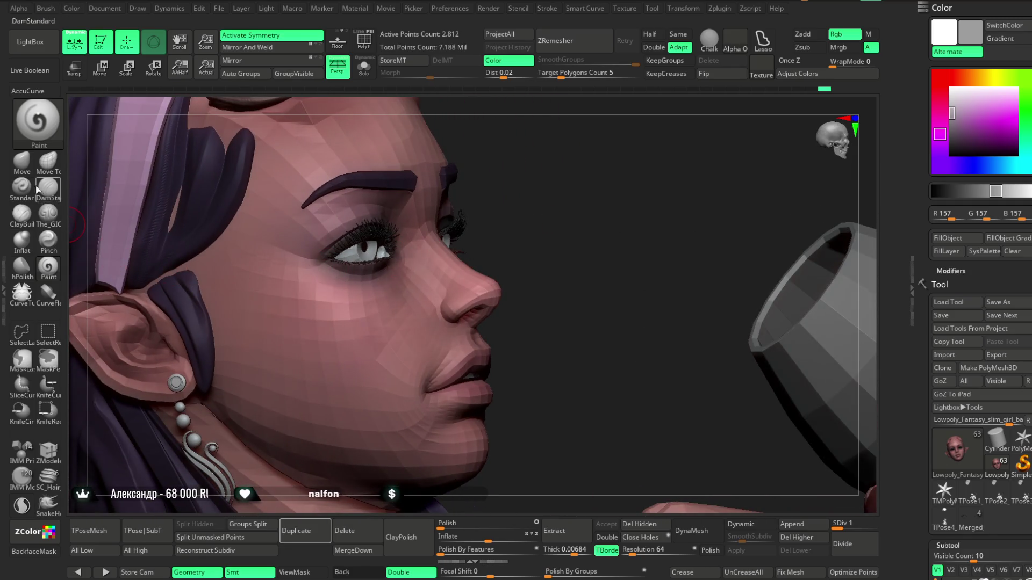
Step: Select the Move brush, adjust its size and review the horns, nose and three-quarter head view
{"action": "left_click", "coordinate": [23, 164]}
{"action": "key", "text": "space"}
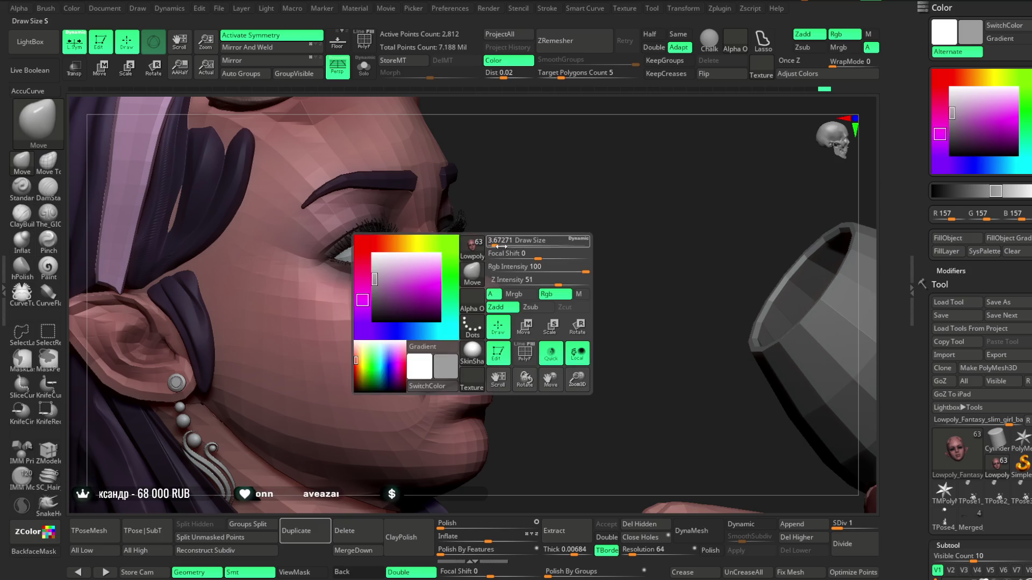
{"action": "right_click_drag", "start_coordinate": [483, 242], "coordinate": [413, 230]}
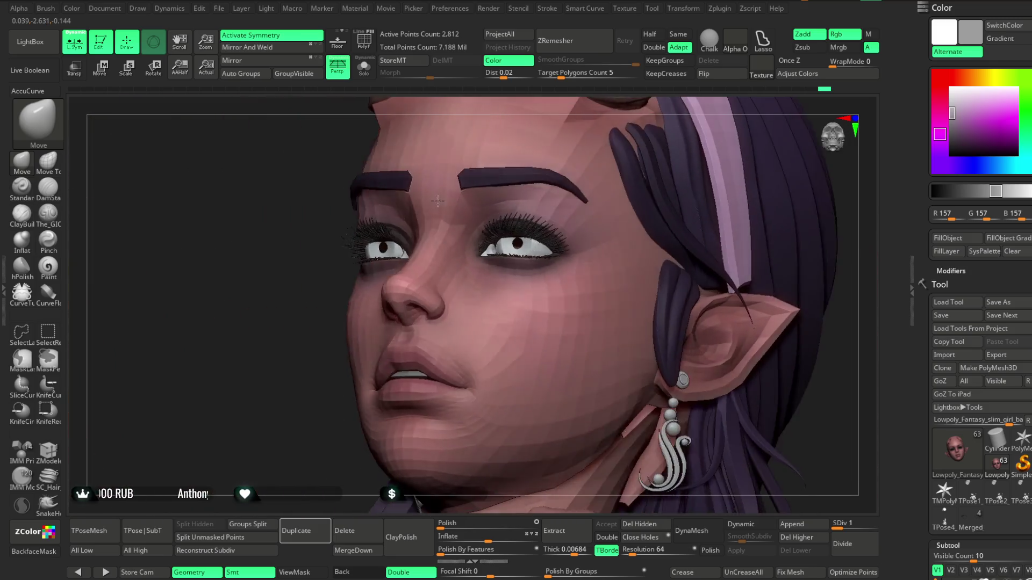
{"action": "mouse_move", "coordinate": [344, 274]}
{"action": "right_mouse_down", "text": "alt"}
{"action": "mouse_move", "coordinate": [442, 207]}
{"action": "mouse_move", "coordinate": [485, 194]}
{"action": "mouse_move", "coordinate": [496, 202]}
{"action": "right_mouse_up", "text": "alt"}
{"action": "key", "text": "space"}
{"action": "left_click_drag", "start_coordinate": [516, 215], "coordinate": [499, 218]}
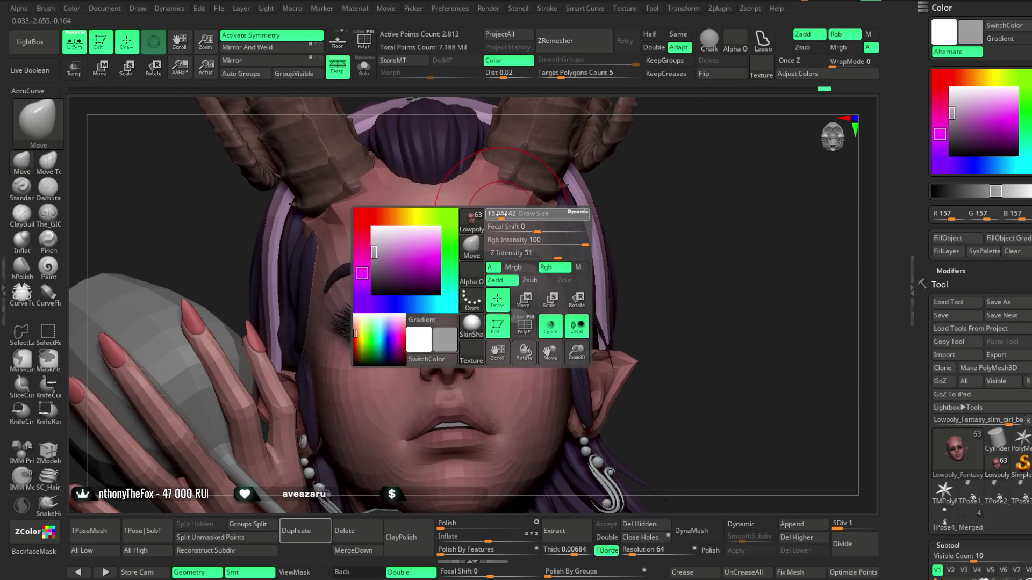
{"action": "key", "text": "space"}
{"action": "mouse_move", "coordinate": [479, 211]}
{"action": "right_mouse_down", "text": "ctrl"}
{"action": "mouse_move", "coordinate": [685, 161]}
{"action": "mouse_move", "coordinate": [592, 211]}
{"action": "mouse_move", "coordinate": [581, 203]}
{"action": "right_mouse_up", "text": "ctrl"}
{"action": "left_click_drag", "start_coordinate": [582, 213], "coordinate": [498, 252]}
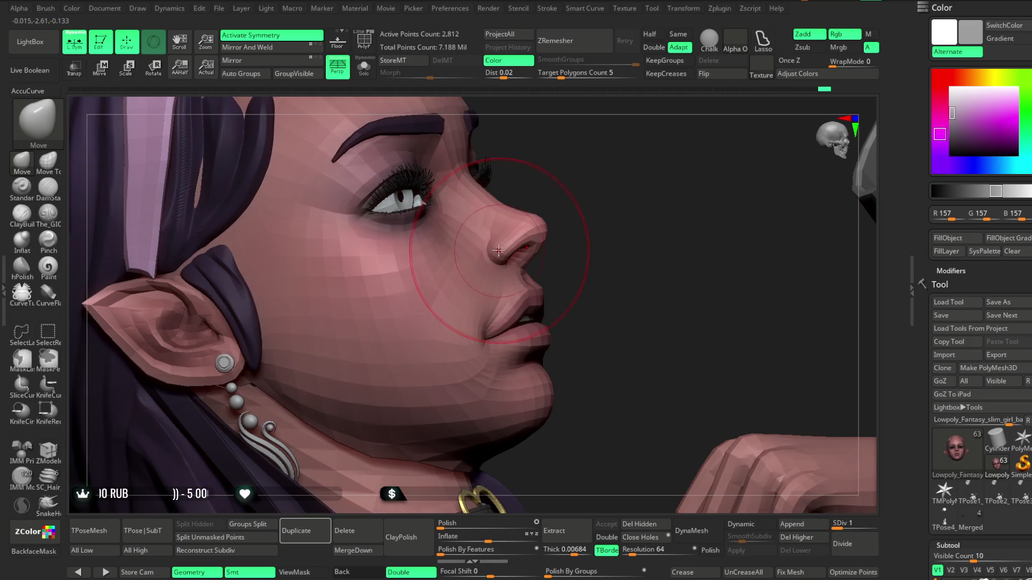
Step: Check the face profile, zoom in close and show the head base mesh in plain grey material
{"action": "key", "text": "space"}
{"action": "left_click_drag", "start_coordinate": [589, 211], "coordinate": [423, 326]}
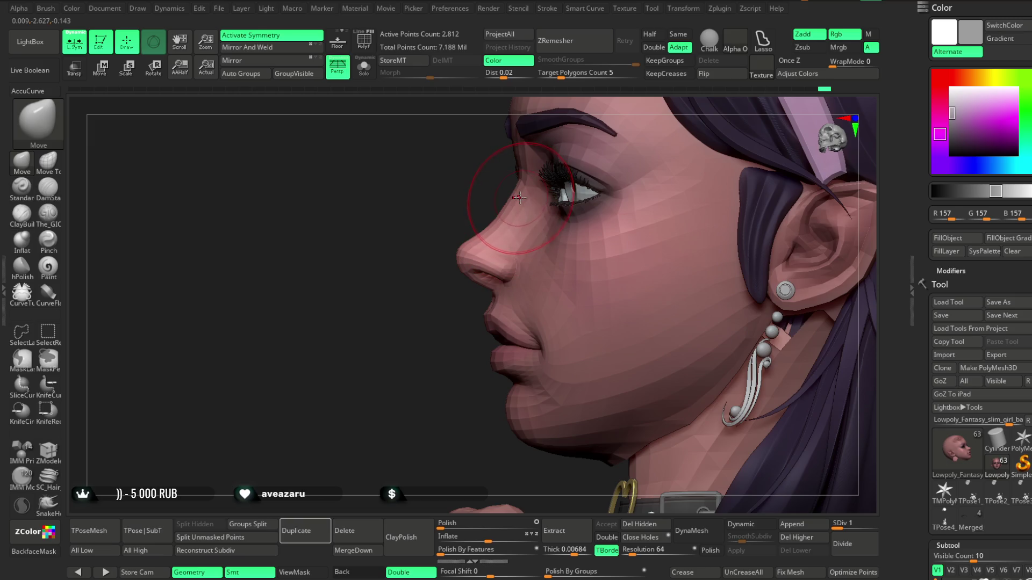
{"action": "key", "text": "space"}
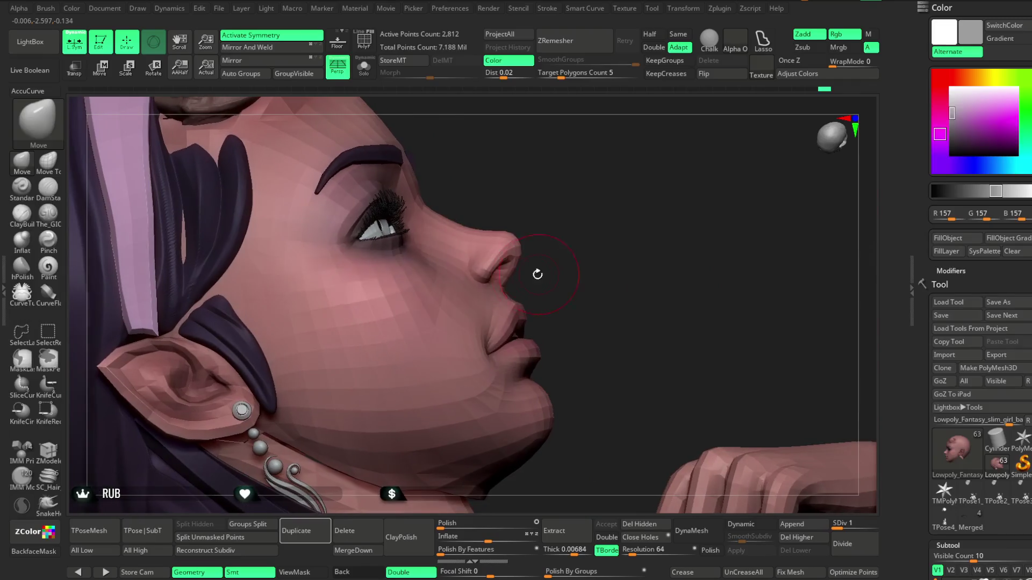
{"action": "left_click_drag", "start_coordinate": [563, 233], "coordinate": [515, 296]}
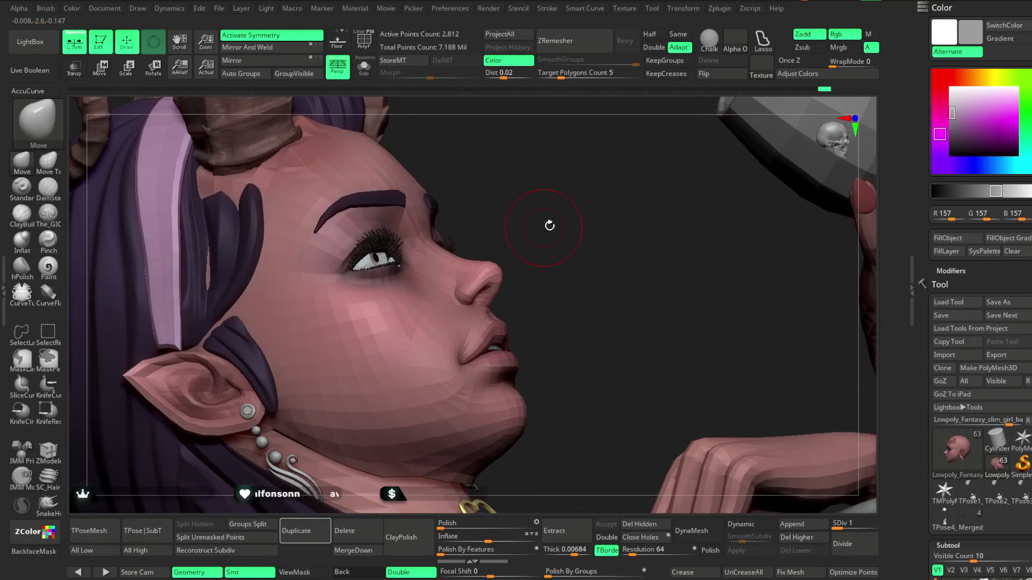
{"action": "right_click_drag", "start_coordinate": [532, 167], "coordinate": [731, 283]}
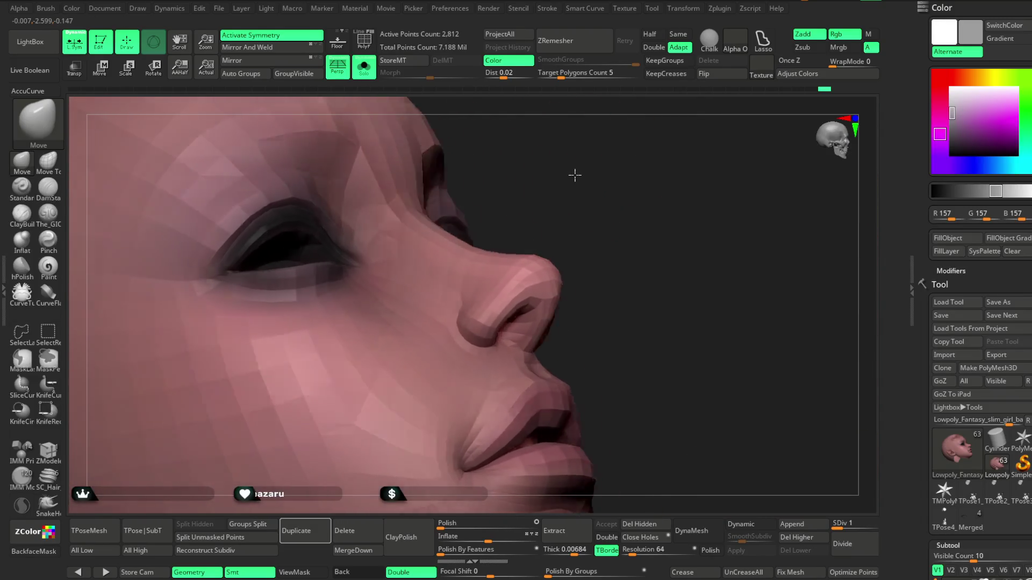
{"action": "scroll", "coordinate": [984, 383], "scroll_direction": "down", "scroll_amount": 5}
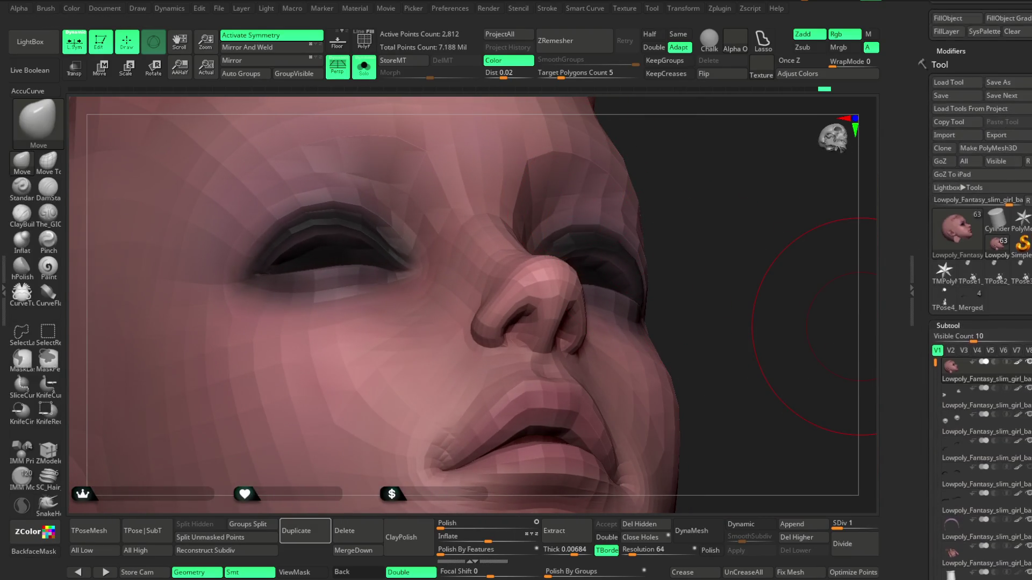
{"action": "scroll", "coordinate": [983, 323], "scroll_direction": "down", "scroll_amount": 5}
{"action": "left_click", "coordinate": [999, 310]}
{"action": "mouse_move", "coordinate": [722, 222]}
{"action": "right_mouse_down"}
{"action": "mouse_move", "coordinate": [701, 242]}
{"action": "mouse_move", "coordinate": [686, 210]}
{"action": "right_mouse_up"}
{"action": "key", "text": "space"}
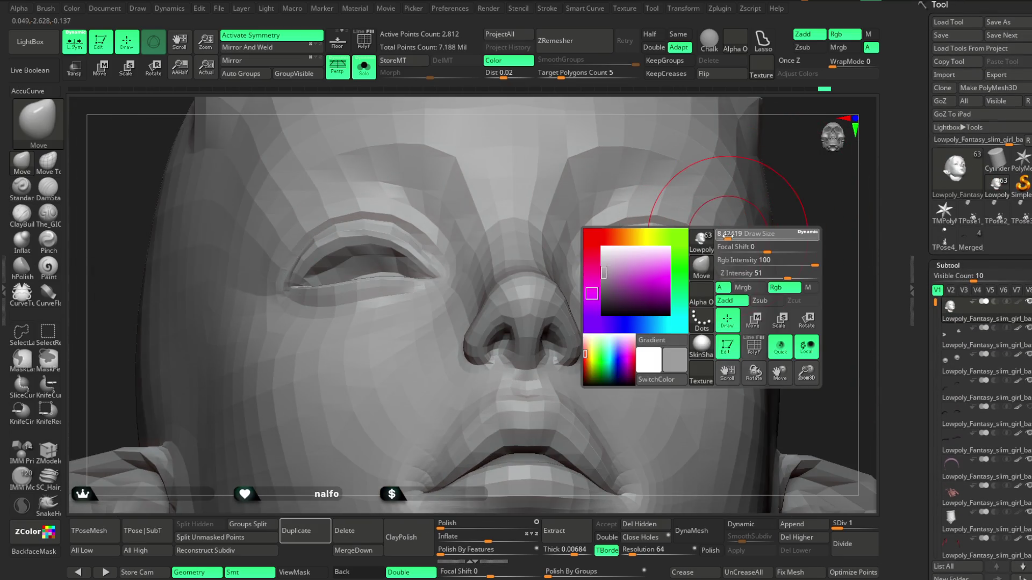
Step: Adjust the eye openings with the Move brush from front and three-quarter angles, enlarging the brush
{"action": "key", "text": "space"}
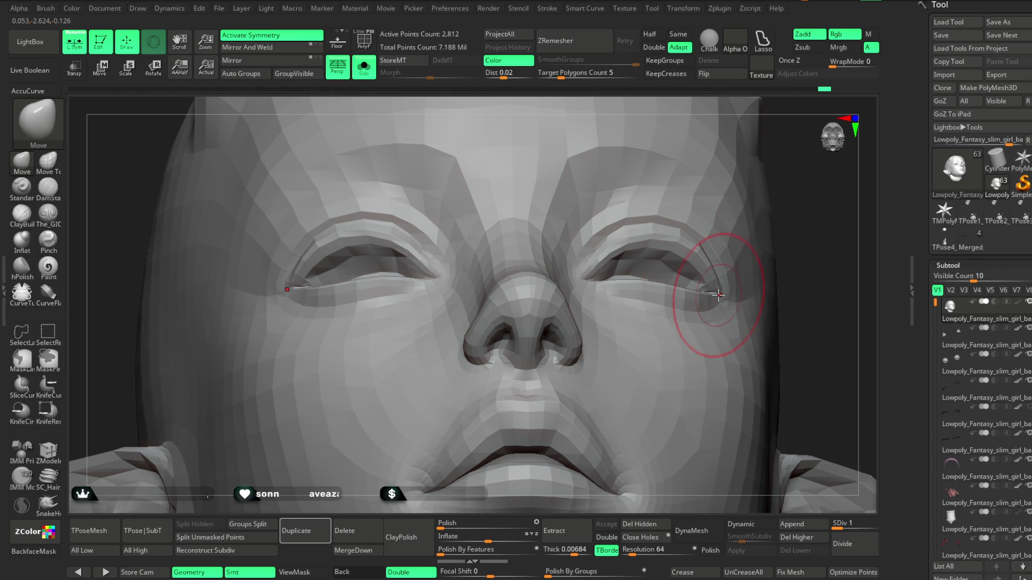
{"action": "mouse_move", "coordinate": [830, 254]}
{"action": "right_mouse_down"}
{"action": "mouse_move", "coordinate": [790, 258]}
{"action": "mouse_move", "coordinate": [791, 225]}
{"action": "right_mouse_up"}
{"action": "mouse_move", "coordinate": [791, 283]}
{"action": "right_mouse_down", "text": "alt"}
{"action": "mouse_move", "coordinate": [800, 309]}
{"action": "mouse_move", "coordinate": [798, 266]}
{"action": "right_mouse_up", "text": "alt"}
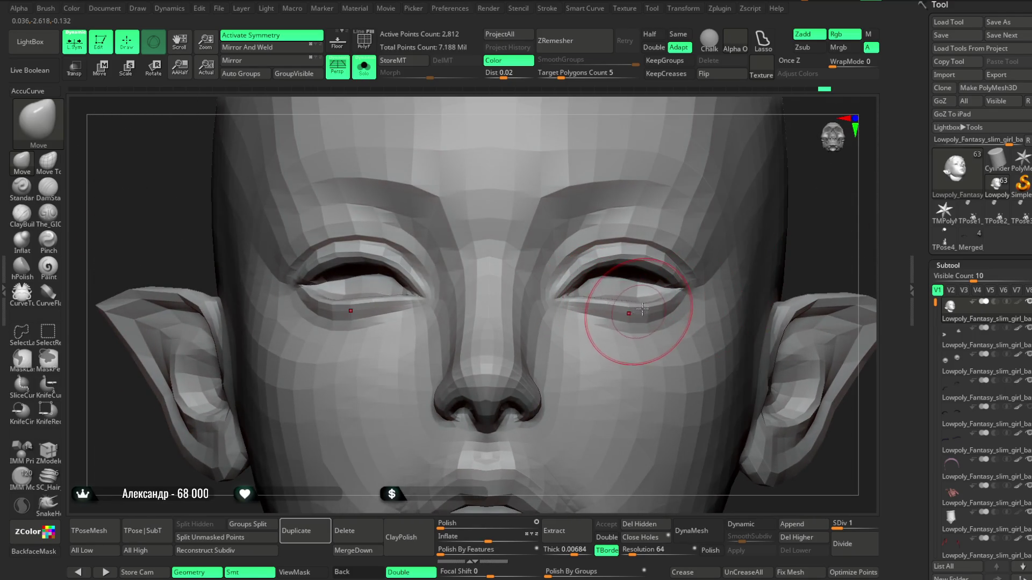
{"action": "right_click_drag", "start_coordinate": [794, 242], "coordinate": [830, 201]}
{"action": "mouse_move", "coordinate": [323, 363]}
{"action": "right_mouse_down", "text": "alt"}
{"action": "mouse_move", "coordinate": [338, 387]}
{"action": "mouse_move", "coordinate": [642, 283]}
{"action": "mouse_move", "coordinate": [641, 314]}
{"action": "right_mouse_up", "text": "alt"}
{"action": "key", "text": "space"}
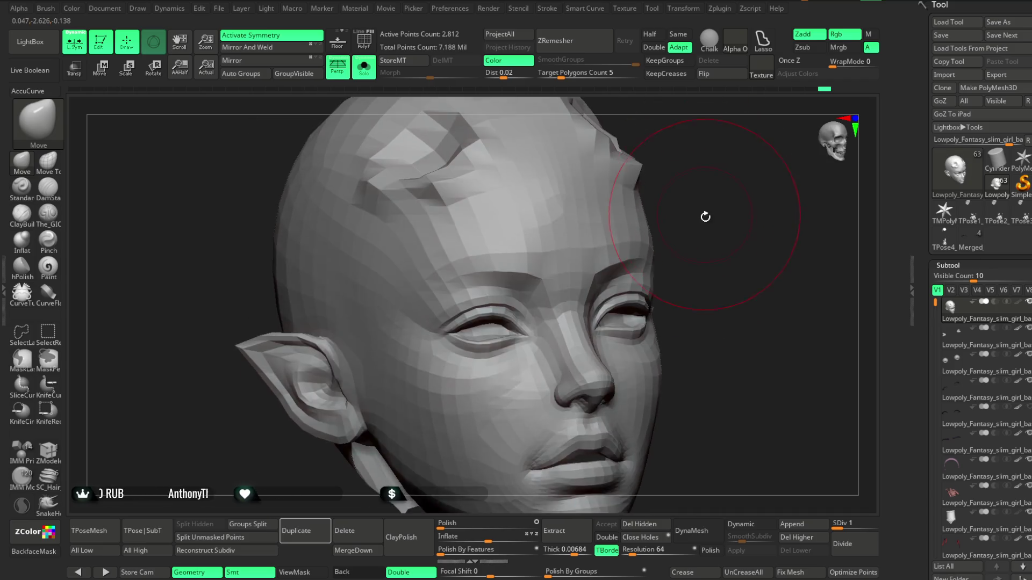
Step: Refine the eyelids from top-down and upward views, then turn Solo off to show the full character
{"action": "right_click_drag", "start_coordinate": [701, 186], "coordinate": [686, 243]}
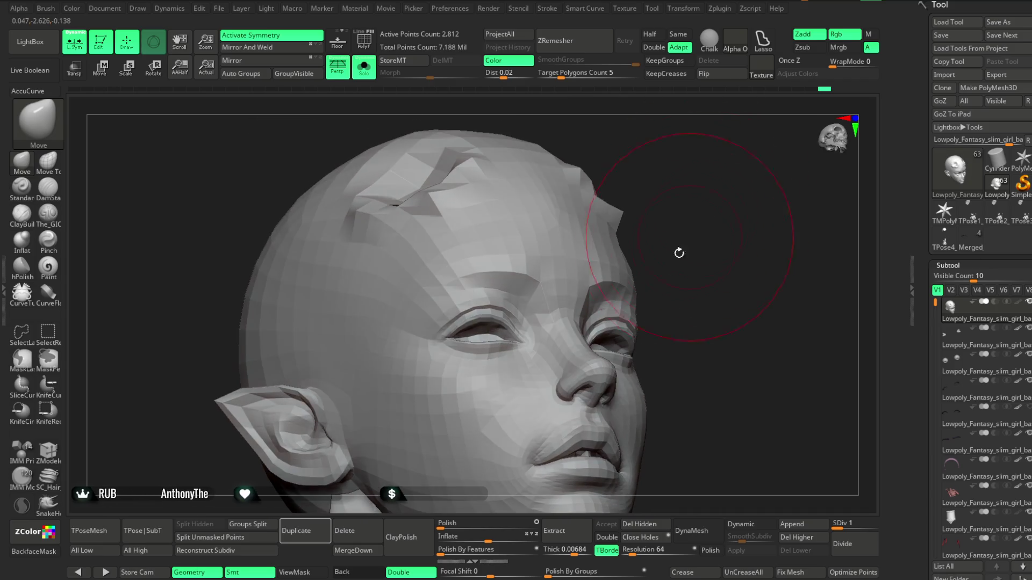
{"action": "mouse_move", "coordinate": [693, 283]}
{"action": "right_mouse_down"}
{"action": "mouse_move", "coordinate": [661, 290]}
{"action": "mouse_move", "coordinate": [667, 301]}
{"action": "right_mouse_up"}
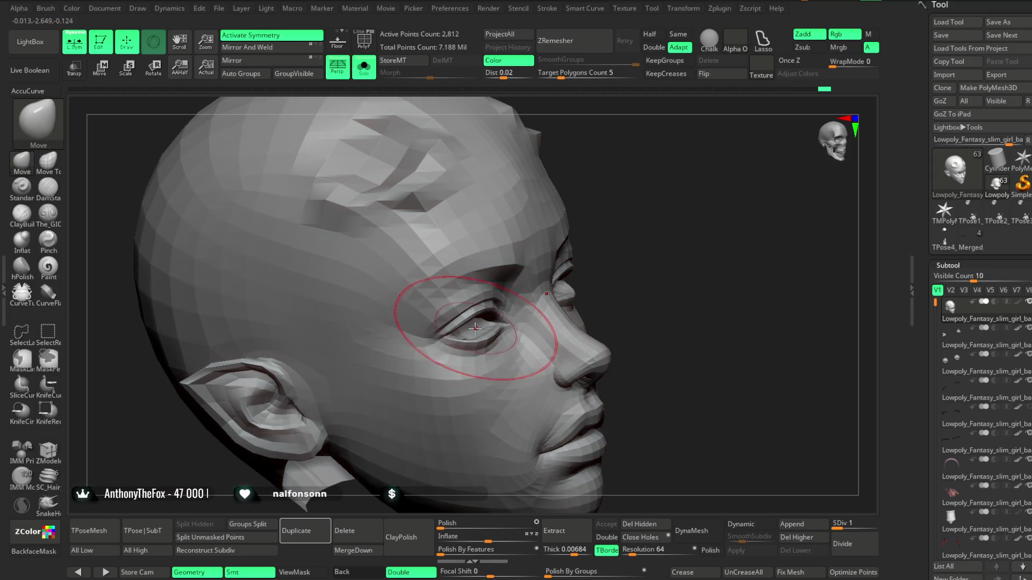
{"action": "right_click_drag", "start_coordinate": [686, 250], "coordinate": [644, 274]}
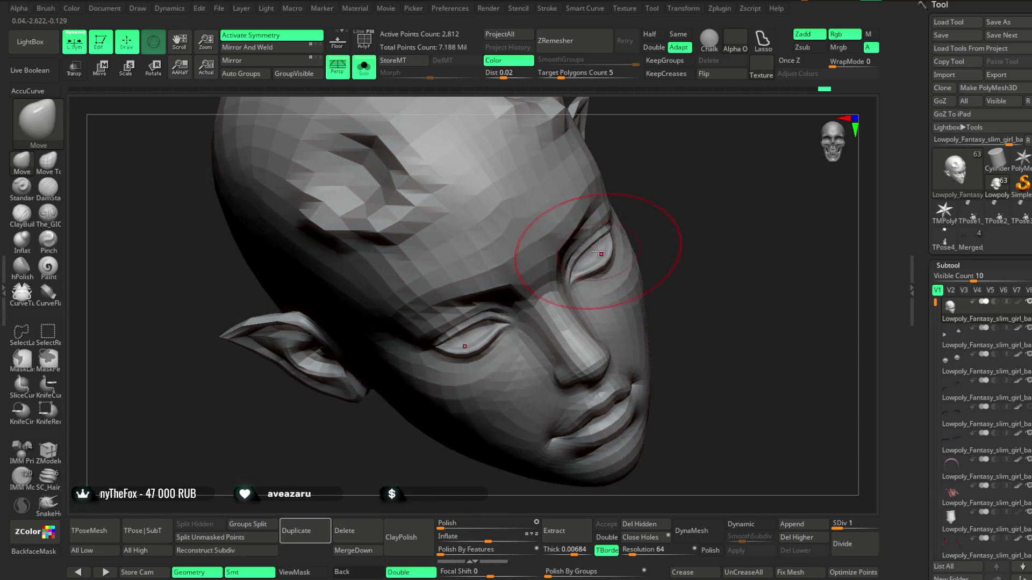
{"action": "mouse_move", "coordinate": [675, 234]}
{"action": "right_mouse_down"}
{"action": "mouse_move", "coordinate": [702, 189]}
{"action": "mouse_move", "coordinate": [708, 223]}
{"action": "mouse_move", "coordinate": [693, 225]}
{"action": "mouse_move", "coordinate": [713, 248]}
{"action": "mouse_move", "coordinate": [707, 240]}
{"action": "right_mouse_up"}
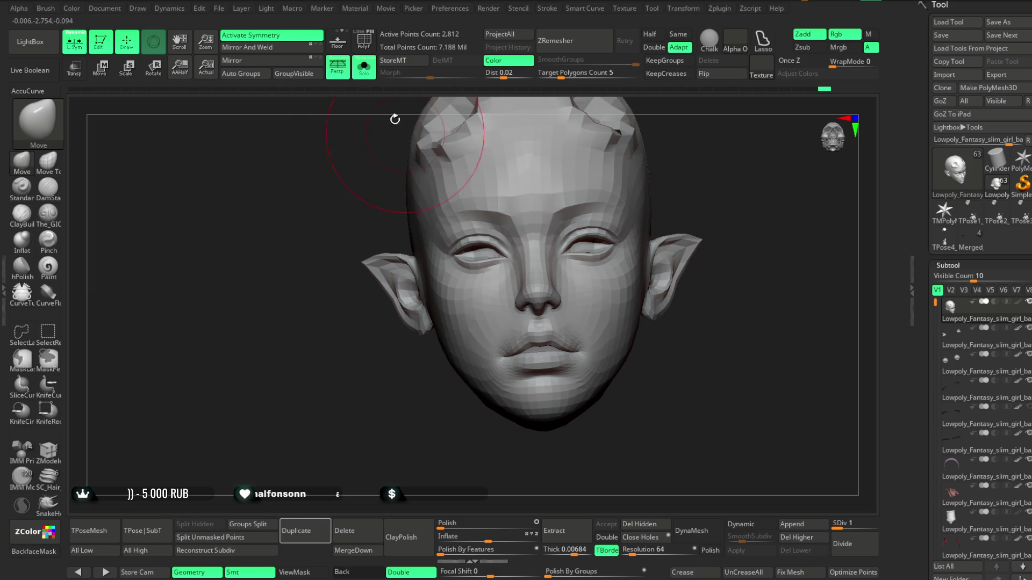
{"action": "left_click", "coordinate": [364, 69]}
Step: Select the eyelash subtool, switch to the Move gizmo and nudge it slightly in depth
{"action": "mouse_move", "coordinate": [725, 219]}
{"action": "right_mouse_down"}
{"action": "mouse_move", "coordinate": [738, 212]}
{"action": "mouse_move", "coordinate": [709, 250]}
{"action": "mouse_move", "coordinate": [741, 254]}
{"action": "right_mouse_up"}
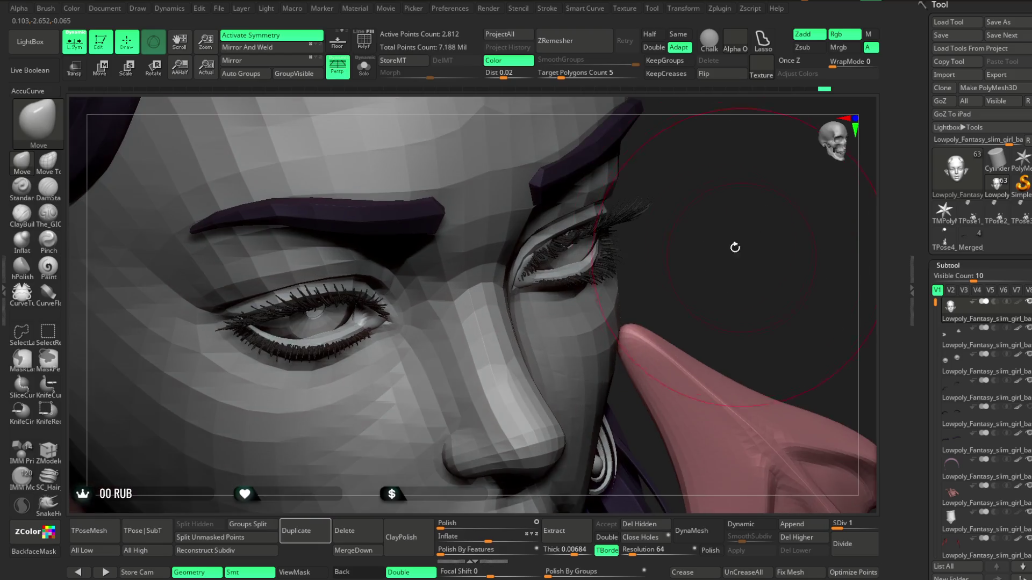
{"action": "left_click", "coordinate": [567, 239], "text": "alt"}
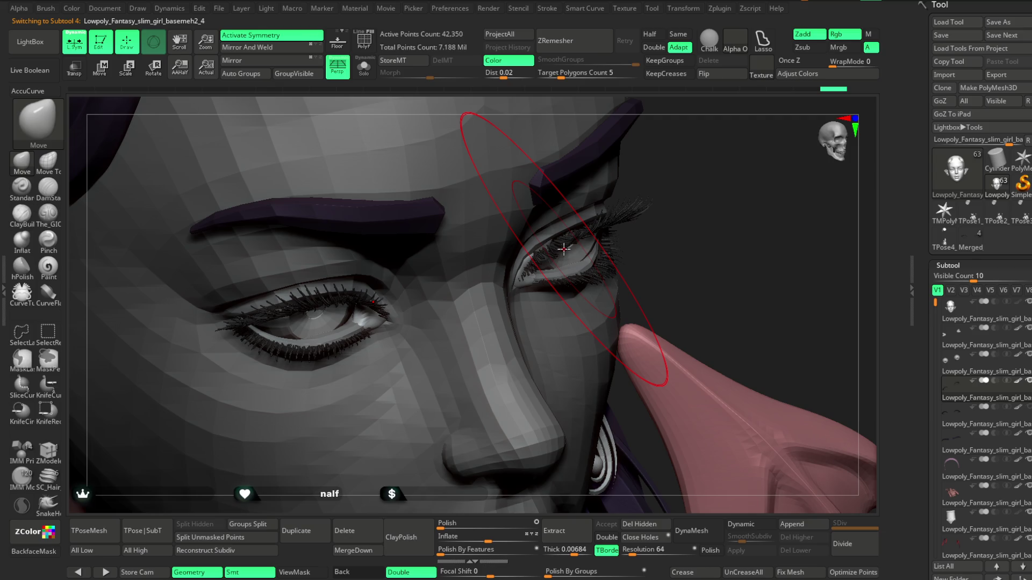
{"action": "left_click", "coordinate": [102, 70]}
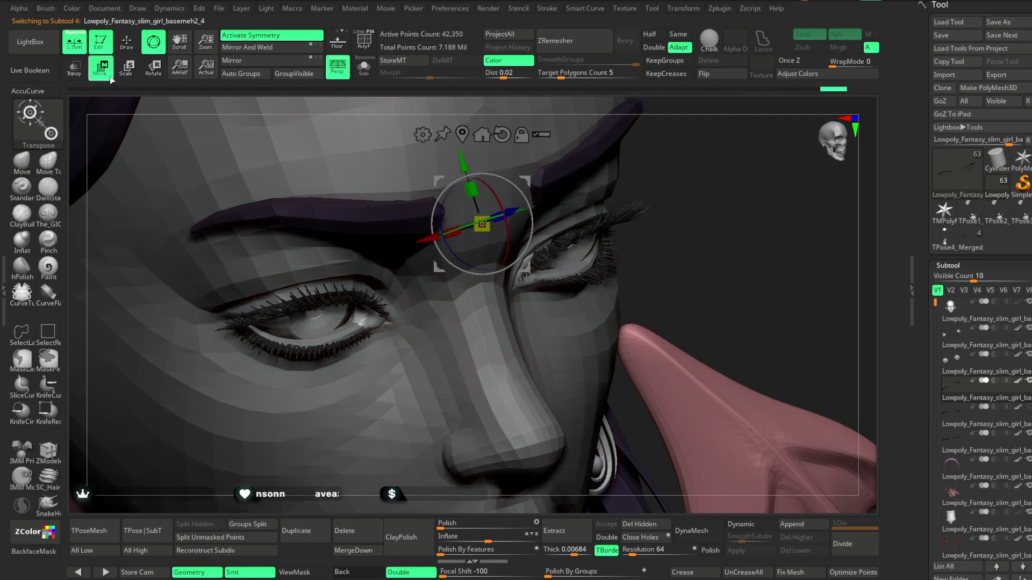
{"action": "left_click_drag", "start_coordinate": [483, 194], "coordinate": [496, 186], "text": "alt"}
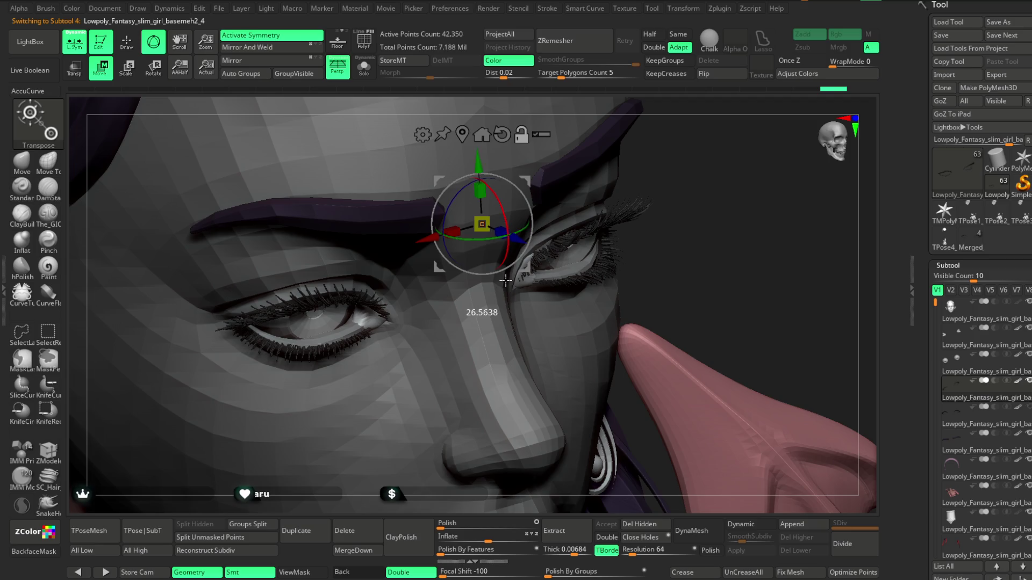
{"action": "left_click_drag", "start_coordinate": [637, 169], "coordinate": [663, 212]}
{"action": "left_click_drag", "start_coordinate": [519, 256], "coordinate": [512, 253]}
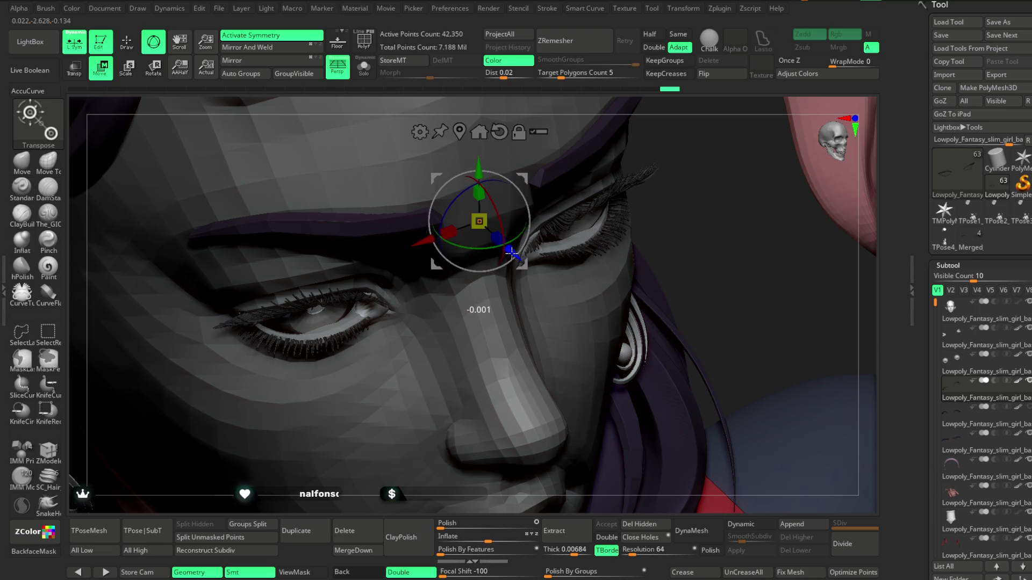
Step: Shift the eyebrow vertically in small gizmo moves, then return to sculpting with brush settings open
{"action": "right_click_drag", "start_coordinate": [483, 500], "coordinate": [472, 464]}
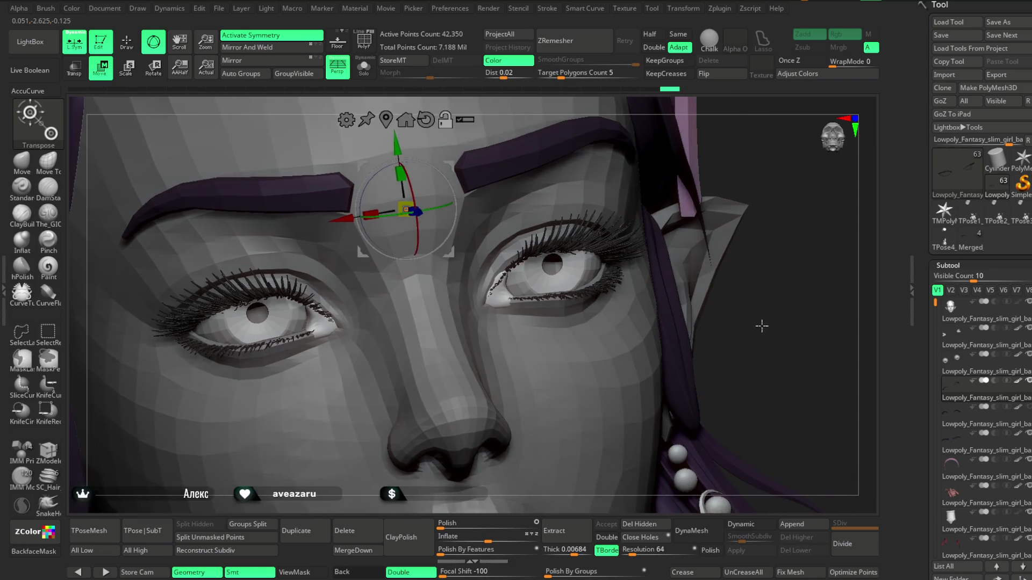
{"action": "mouse_move", "coordinate": [786, 266]}
{"action": "right_mouse_down"}
{"action": "mouse_move", "coordinate": [762, 332]}
{"action": "mouse_move", "coordinate": [726, 322]}
{"action": "right_mouse_up"}
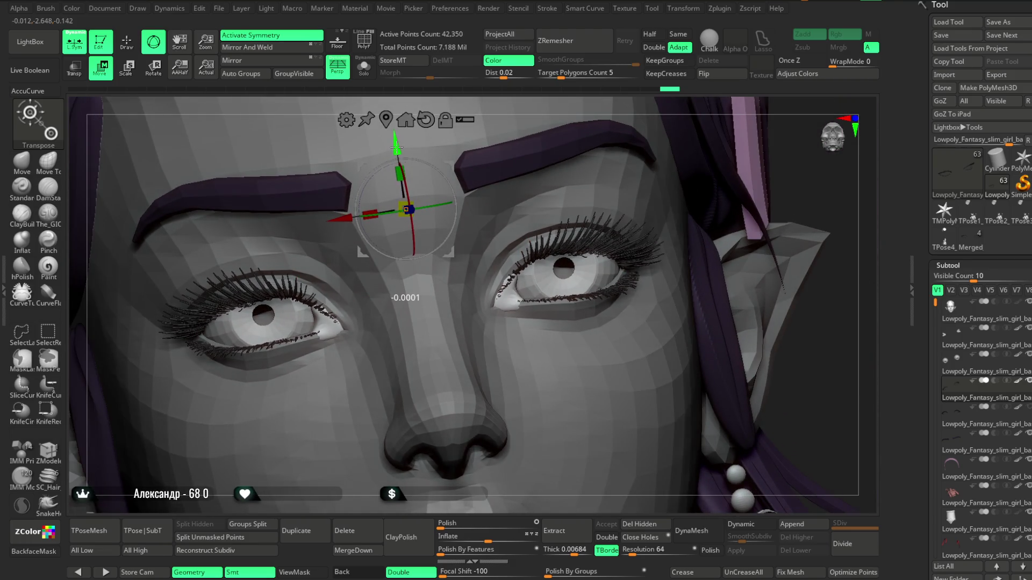
{"action": "right_click_drag", "start_coordinate": [842, 337], "coordinate": [785, 339]}
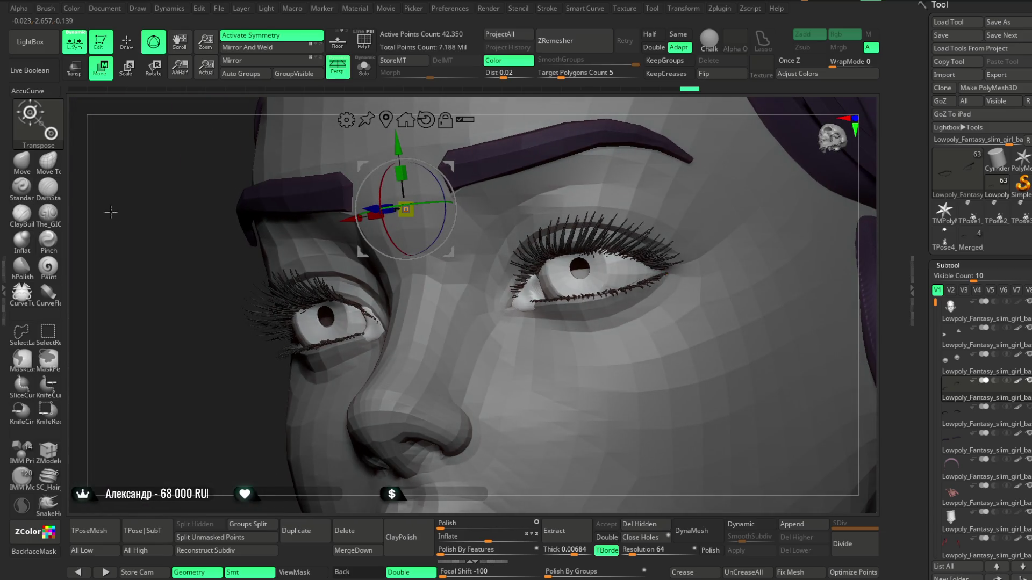
{"action": "key", "text": "w"}
{"action": "key", "text": "space"}
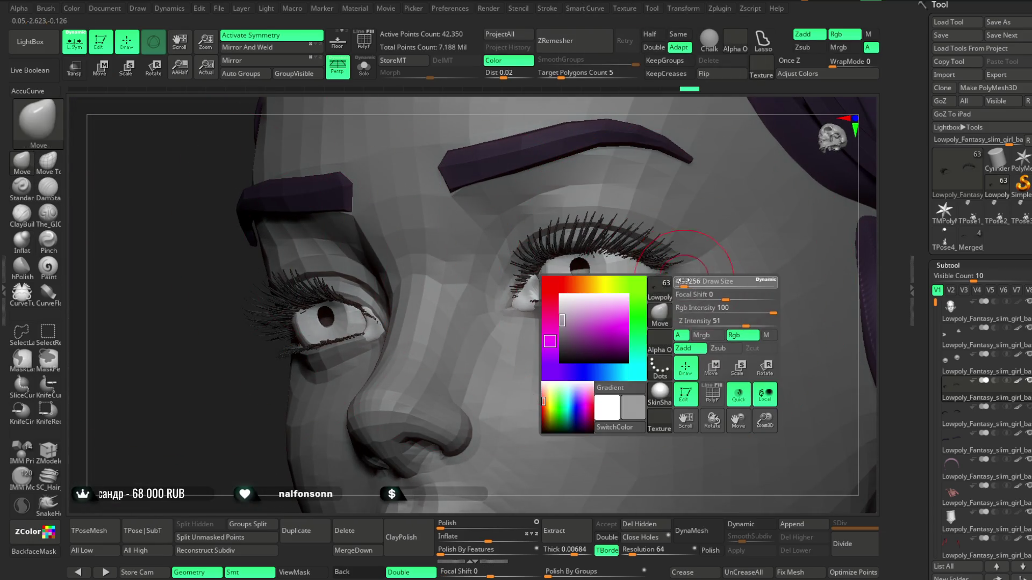
Step: Hide the eyelashes with a box selection and reshape the right eyelids with a smaller Move brush
{"action": "key", "text": "ctrl+shift"}
{"action": "left_click_drag", "start_coordinate": [637, 267], "coordinate": [651, 290], "text": "ctrl+shift"}
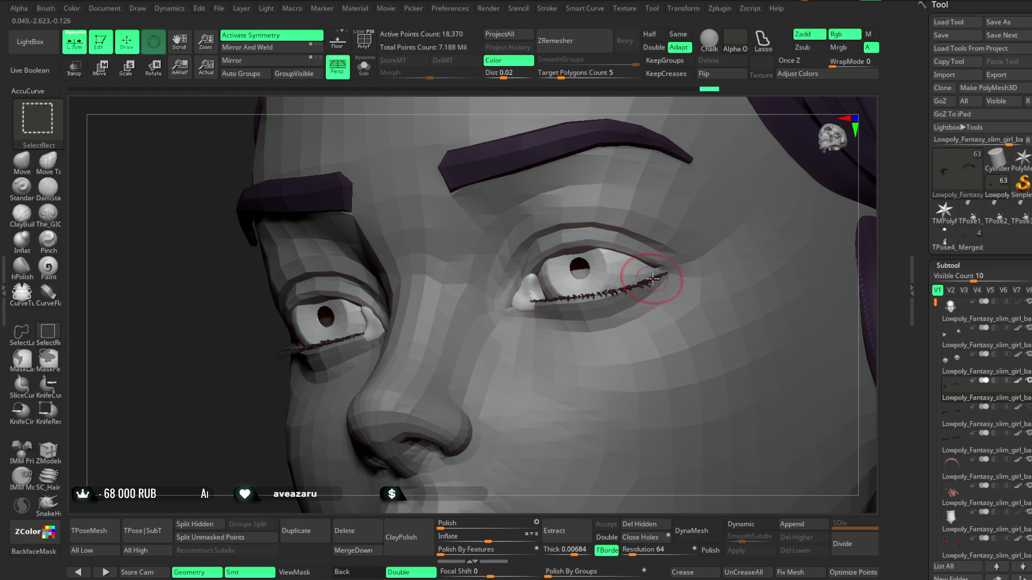
{"action": "key", "text": "space"}
{"action": "left_click", "coordinate": [669, 271]}
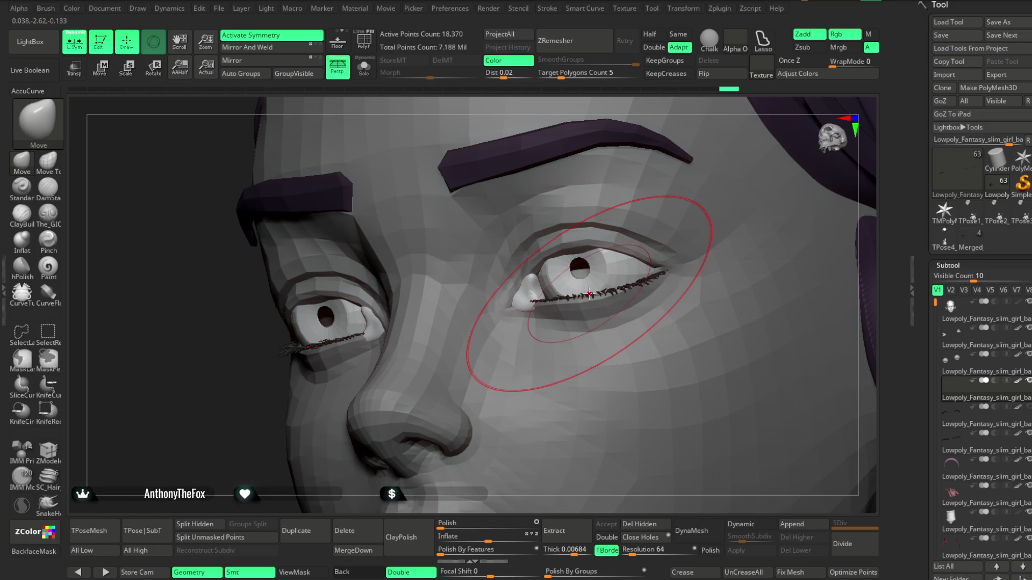
{"action": "key", "text": "space"}
{"action": "left_click_drag", "start_coordinate": [613, 249], "coordinate": [596, 248]}
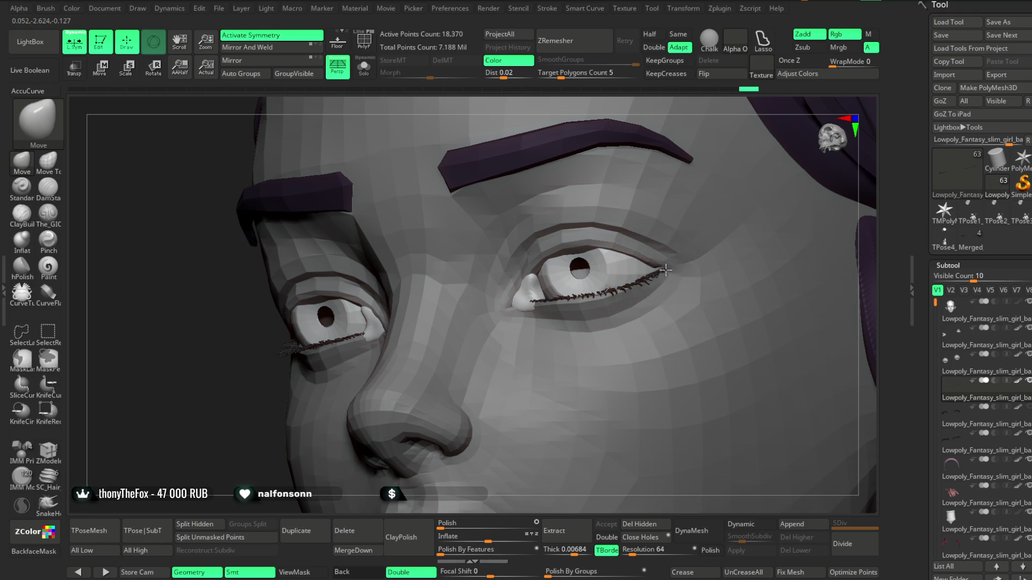
{"action": "mouse_move", "coordinate": [713, 115]}
{"action": "left_mouse_down"}
{"action": "mouse_move", "coordinate": [745, 123]}
{"action": "mouse_move", "coordinate": [577, 314]}
{"action": "left_mouse_up"}
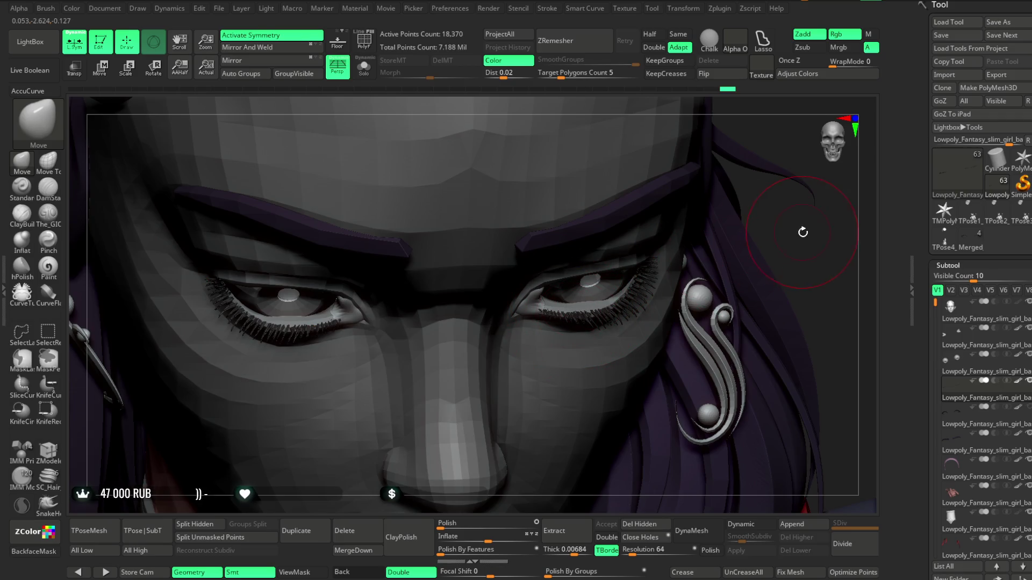
Step: Unhide the eyelashes and review the eyes from upward, front, profile and three-quarter views
{"action": "key", "text": "ctrl+shift"}
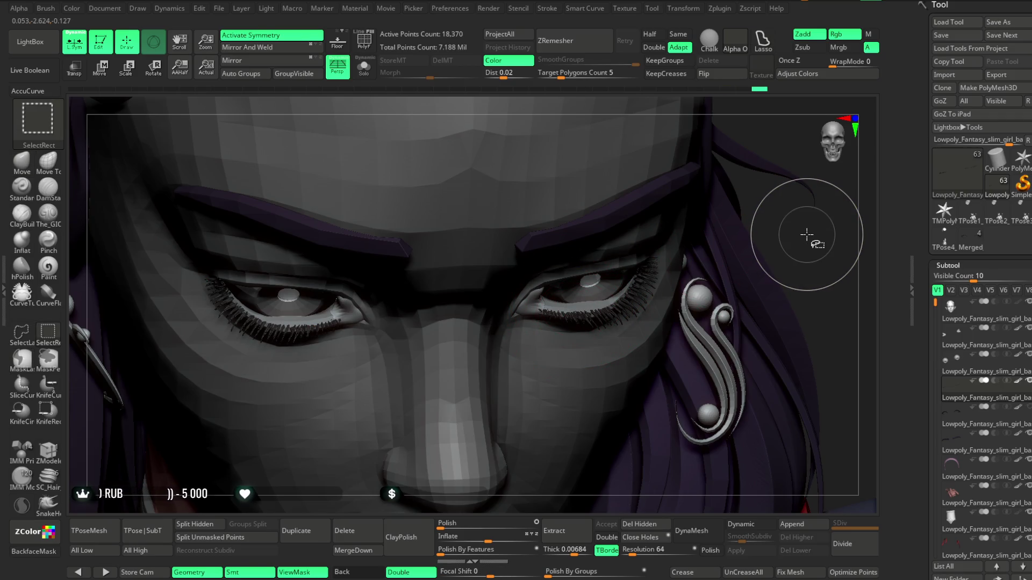
{"action": "left_click", "coordinate": [807, 234], "text": "ctrl+shift"}
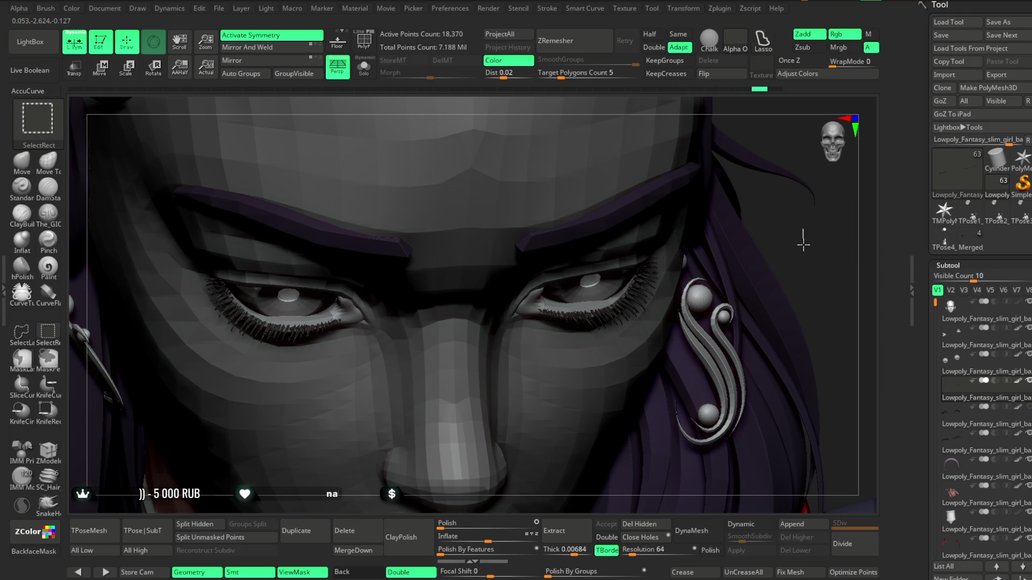
{"action": "left_click_drag", "start_coordinate": [803, 229], "coordinate": [535, 297]}
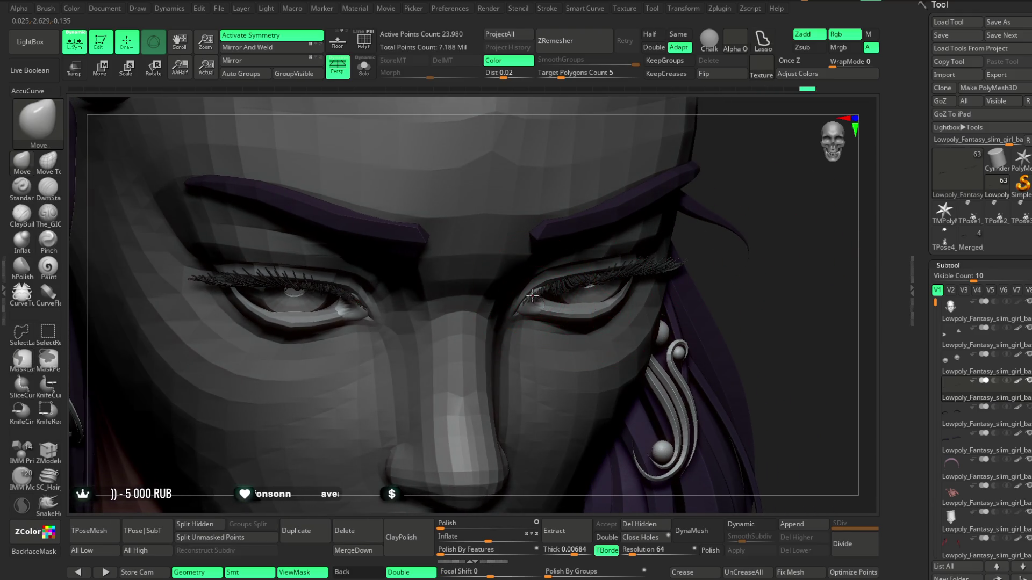
{"action": "left_click_drag", "start_coordinate": [741, 255], "coordinate": [613, 266]}
{"action": "mouse_move", "coordinate": [749, 202]}
{"action": "left_mouse_down"}
{"action": "mouse_move", "coordinate": [686, 123]}
{"action": "mouse_move", "coordinate": [663, 233]}
{"action": "left_mouse_up"}
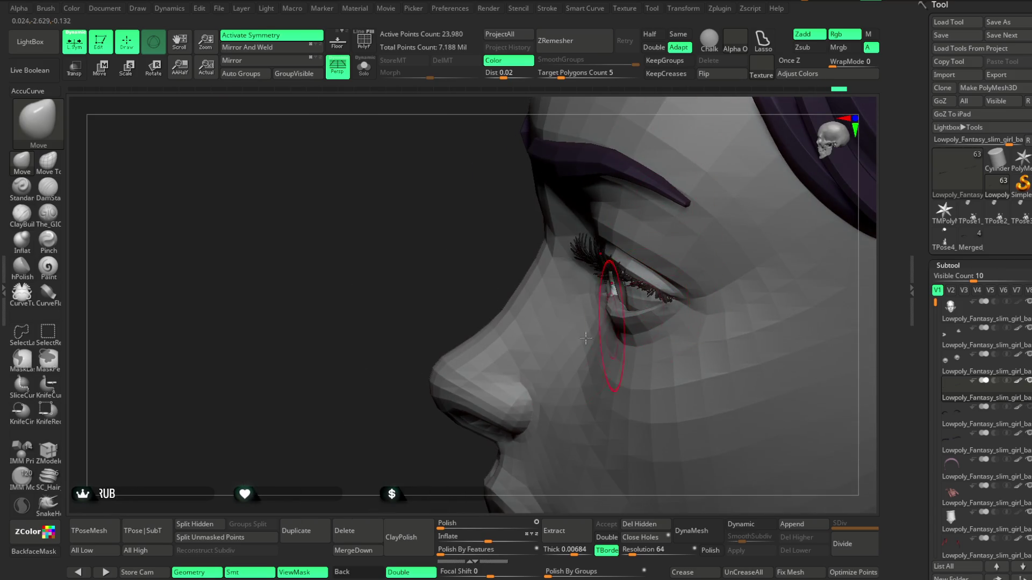
{"action": "mouse_move", "coordinate": [346, 436]}
{"action": "left_mouse_down"}
{"action": "mouse_move", "coordinate": [564, 363]}
{"action": "mouse_move", "coordinate": [666, 276]}
{"action": "left_mouse_up"}
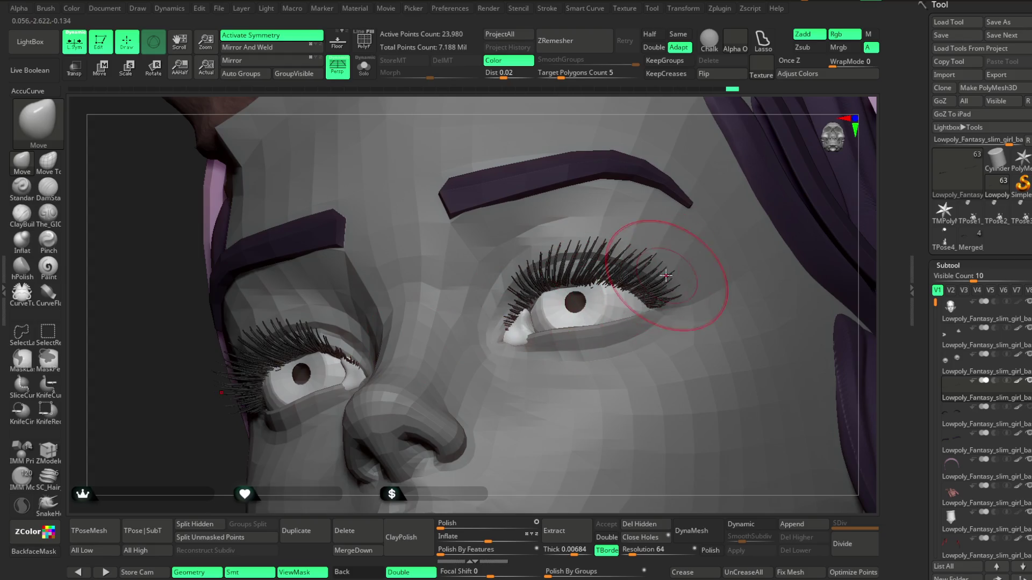
{"action": "mouse_move", "coordinate": [609, 121]}
{"action": "left_mouse_down"}
{"action": "mouse_move", "coordinate": [682, 131]}
{"action": "mouse_move", "coordinate": [733, 206]}
{"action": "mouse_move", "coordinate": [727, 218]}
{"action": "mouse_move", "coordinate": [699, 220]}
{"action": "left_mouse_up"}
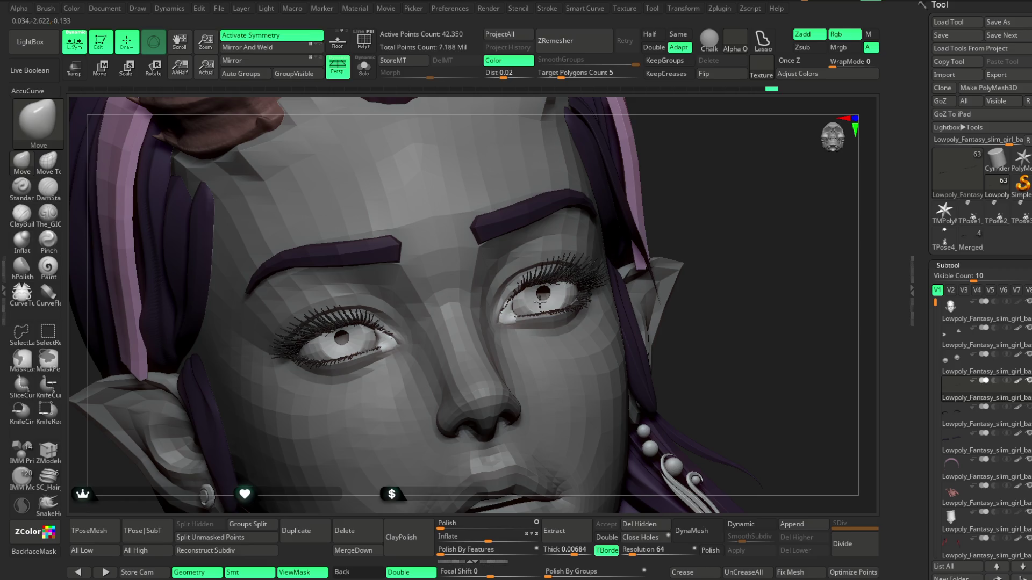
Step: Push the brow subtool slightly along its depth axis with the gizmo
{"action": "left_click", "coordinate": [538, 236], "text": "alt"}
{"action": "left_click", "coordinate": [127, 69]}
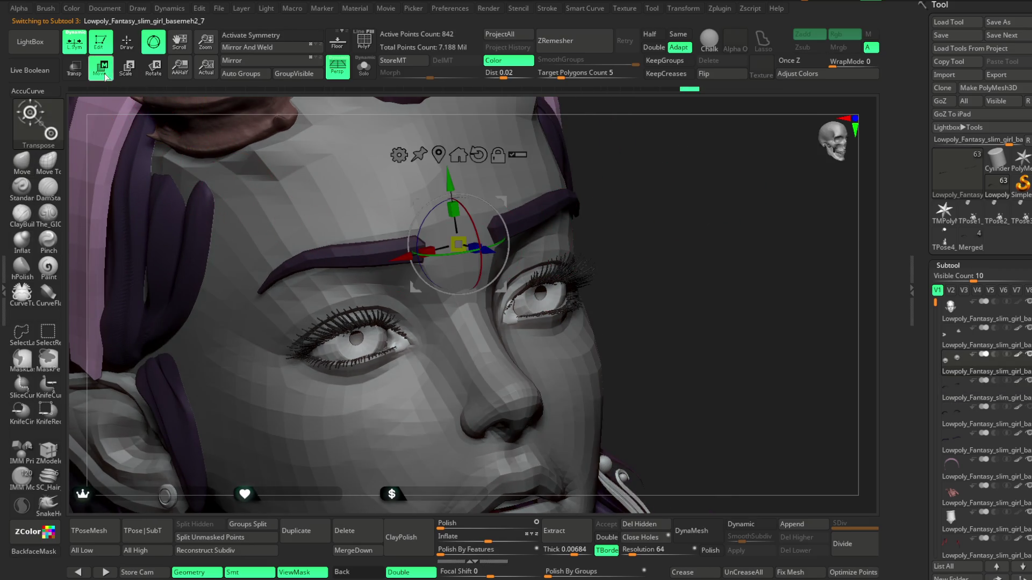
{"action": "left_click_drag", "start_coordinate": [486, 251], "coordinate": [482, 249]}
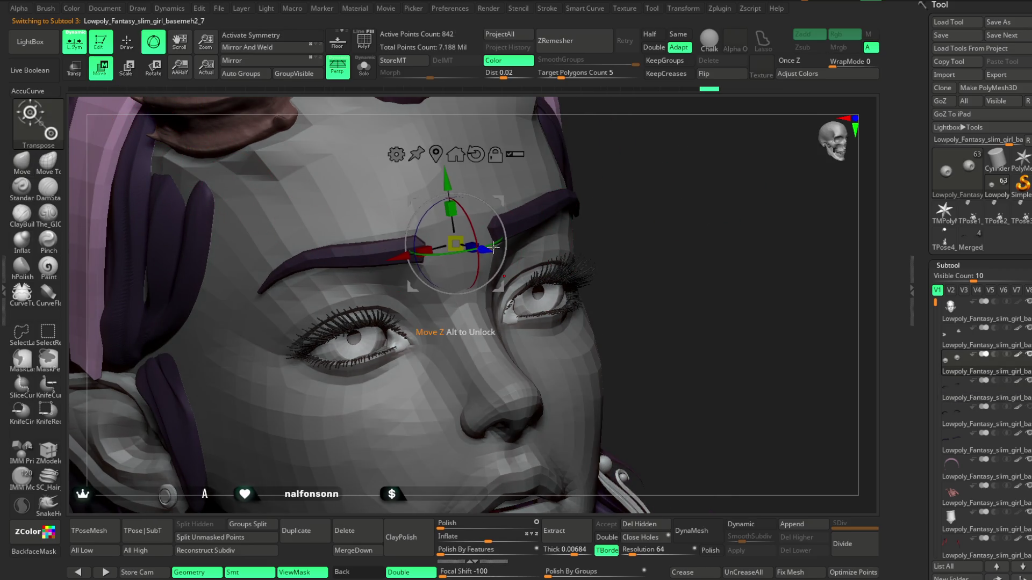
{"action": "left_click_drag", "start_coordinate": [613, 242], "coordinate": [592, 247]}
Step: Tilt the eye subtool about 34 degrees around X, then return to sculpting on the full bust
{"action": "left_click", "coordinate": [523, 317], "text": "alt"}
{"action": "left_click_drag", "start_coordinate": [661, 241], "coordinate": [634, 209]}
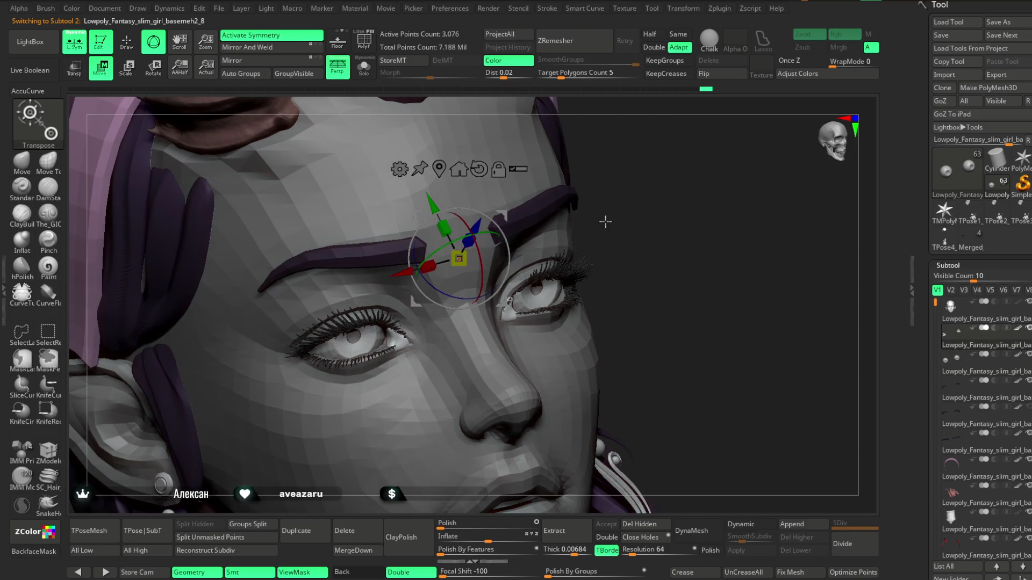
{"action": "left_click_drag", "start_coordinate": [481, 269], "coordinate": [488, 300]}
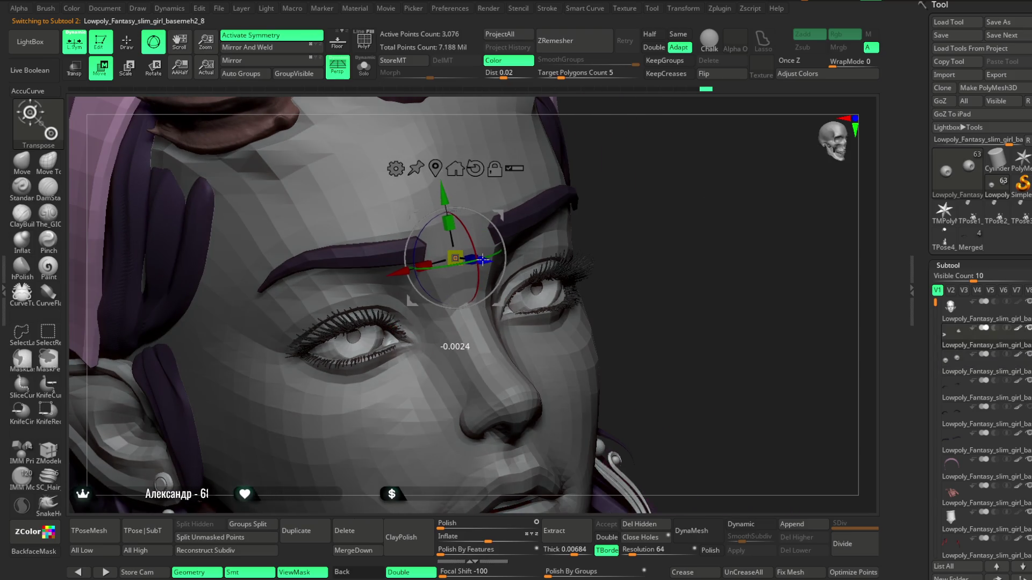
{"action": "left_click_drag", "start_coordinate": [662, 242], "coordinate": [646, 239]}
{"action": "right_click_drag", "start_coordinate": [646, 240], "coordinate": [612, 197], "text": "ctrl"}
{"action": "left_click", "coordinate": [130, 45]}
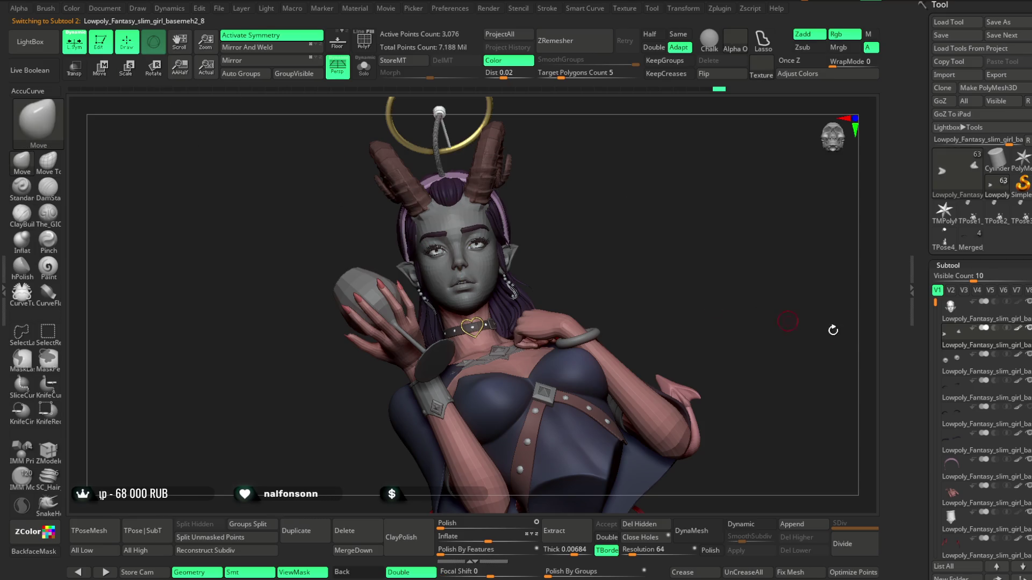
Step: Switch the bust to plain grey clay display and save the project with Ctrl+S
{"action": "key", "text": "v"}
{"action": "mouse_move", "coordinate": [646, 273]}
{"action": "right_mouse_down"}
{"action": "mouse_move", "coordinate": [620, 266]}
{"action": "mouse_move", "coordinate": [644, 258]}
{"action": "mouse_move", "coordinate": [652, 367]}
{"action": "mouse_move", "coordinate": [693, 241]}
{"action": "mouse_move", "coordinate": [764, 210]}
{"action": "mouse_move", "coordinate": [761, 255]}
{"action": "right_mouse_up"}
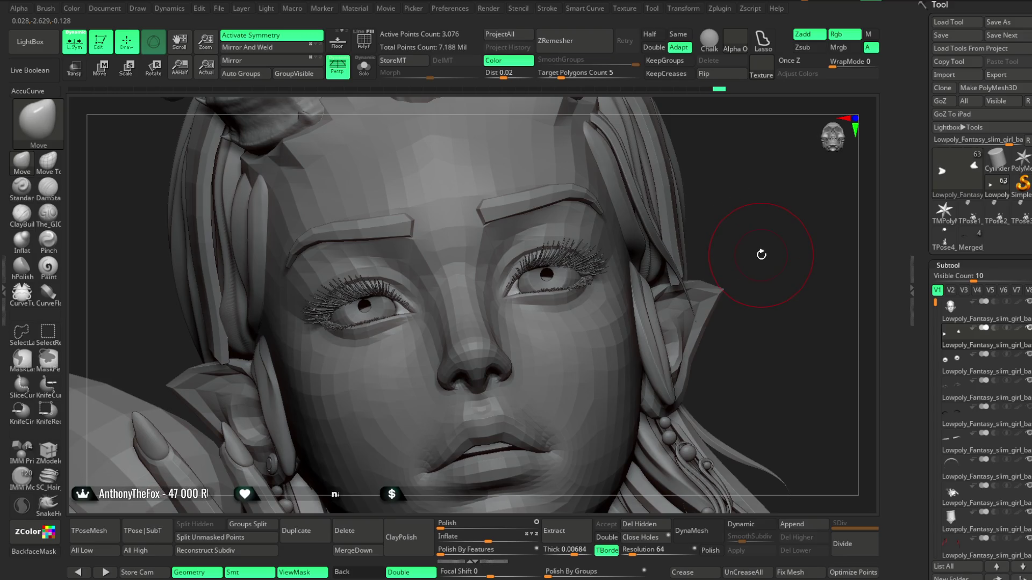
{"action": "left_click", "coordinate": [220, 10]}
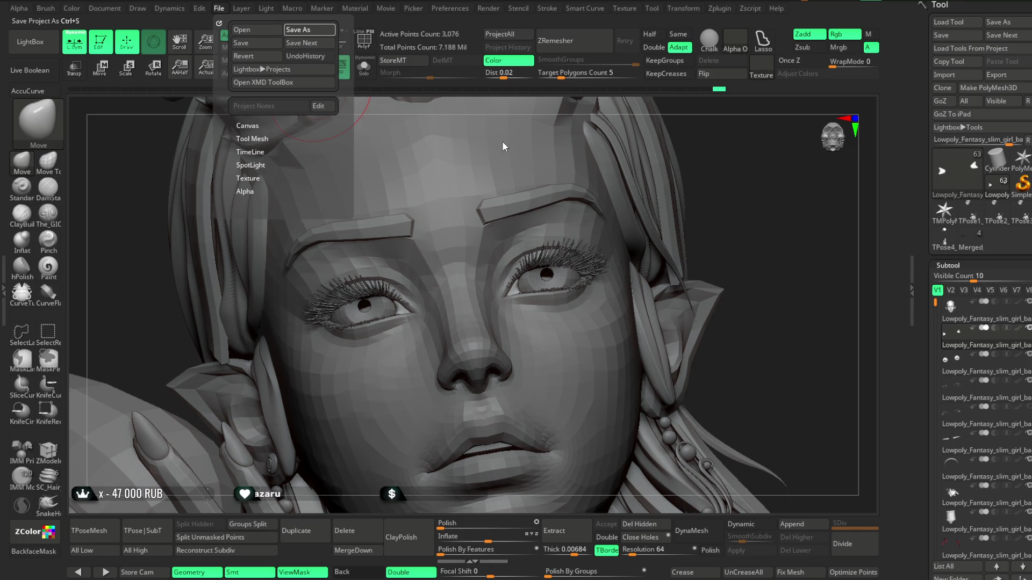
{"action": "key", "text": "ctrl+s"}
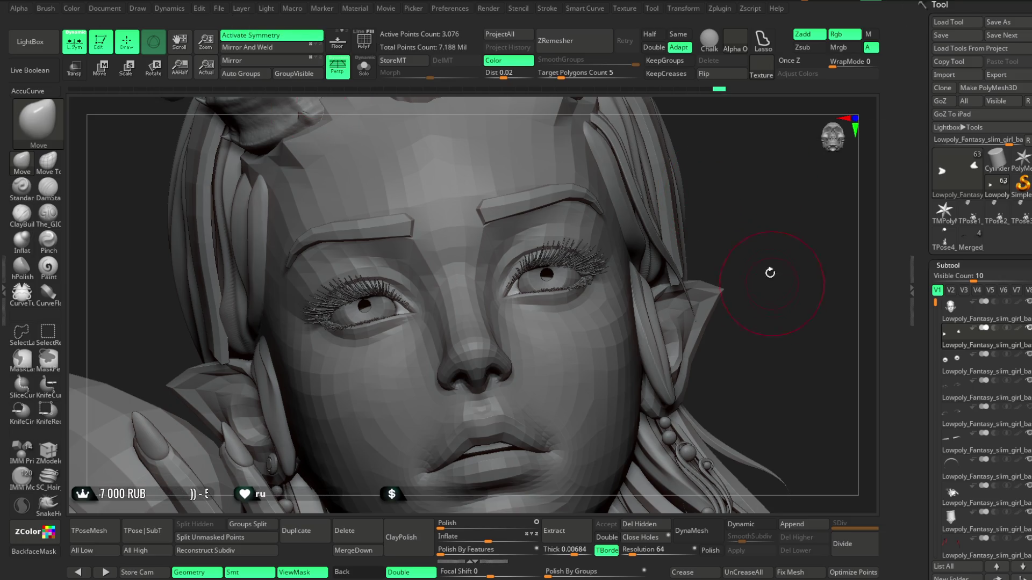
Step: Select the brow subtool and enlarge the brush size for broad moves above the right eye
{"action": "left_click_drag", "start_coordinate": [771, 282], "coordinate": [780, 193]}
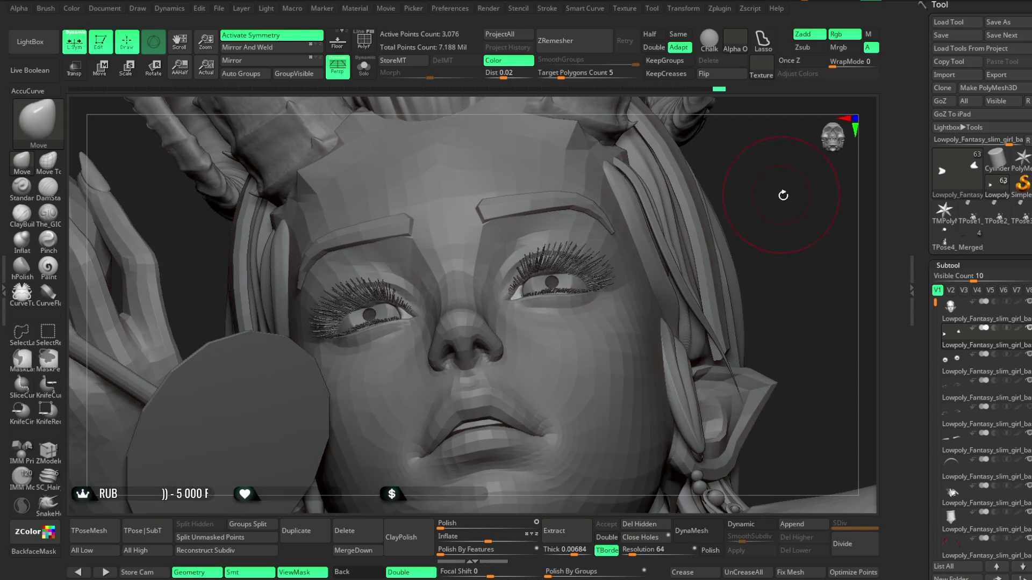
{"action": "right_click_drag", "start_coordinate": [780, 194], "coordinate": [781, 145], "text": "ctrl"}
{"action": "left_click", "coordinate": [681, 315], "text": "alt"}
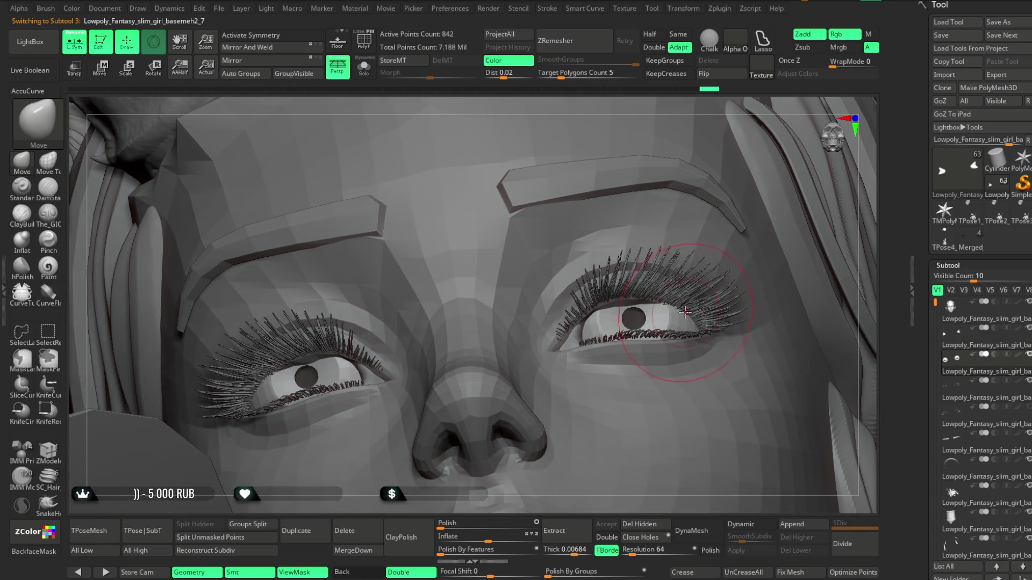
{"action": "key", "text": "space"}
{"action": "left_click_drag", "start_coordinate": [701, 303], "coordinate": [749, 303]}
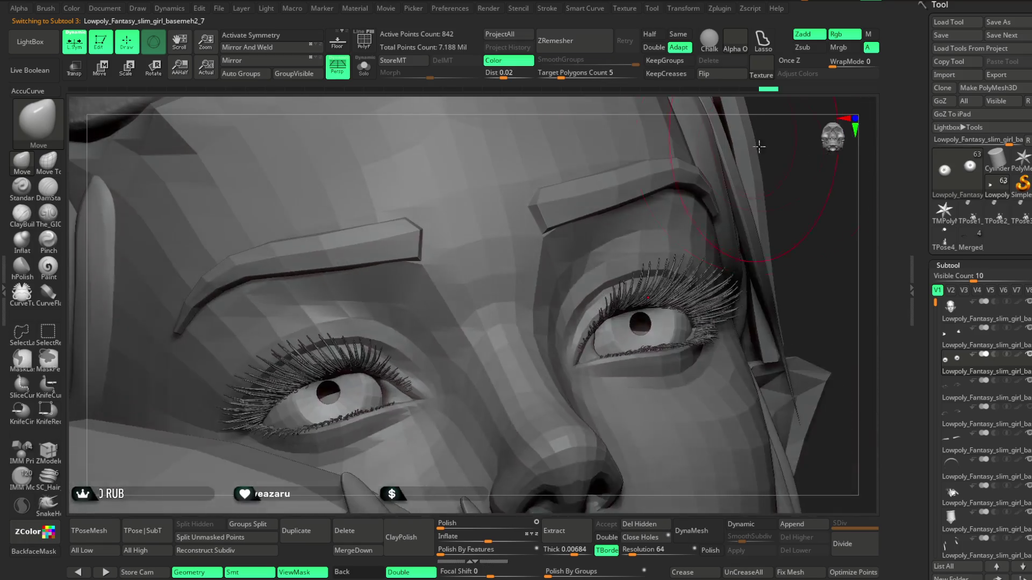
{"action": "right_click_drag", "start_coordinate": [739, 119], "coordinate": [597, 265]}
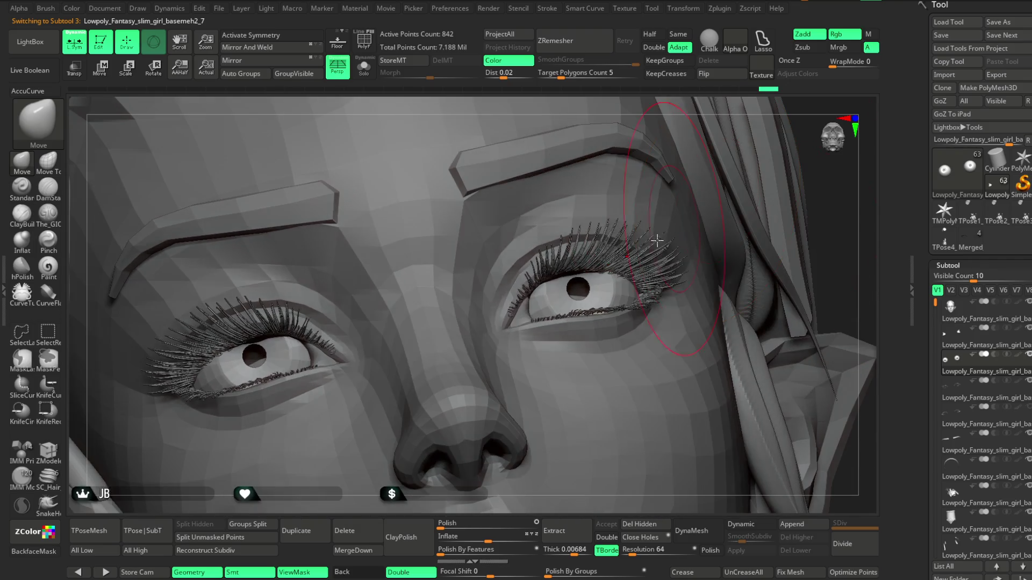
{"action": "key", "text": "space"}
{"action": "left_click_drag", "start_coordinate": [597, 265], "coordinate": [613, 265]}
{"action": "right_click_drag", "start_coordinate": [613, 266], "coordinate": [641, 282]}
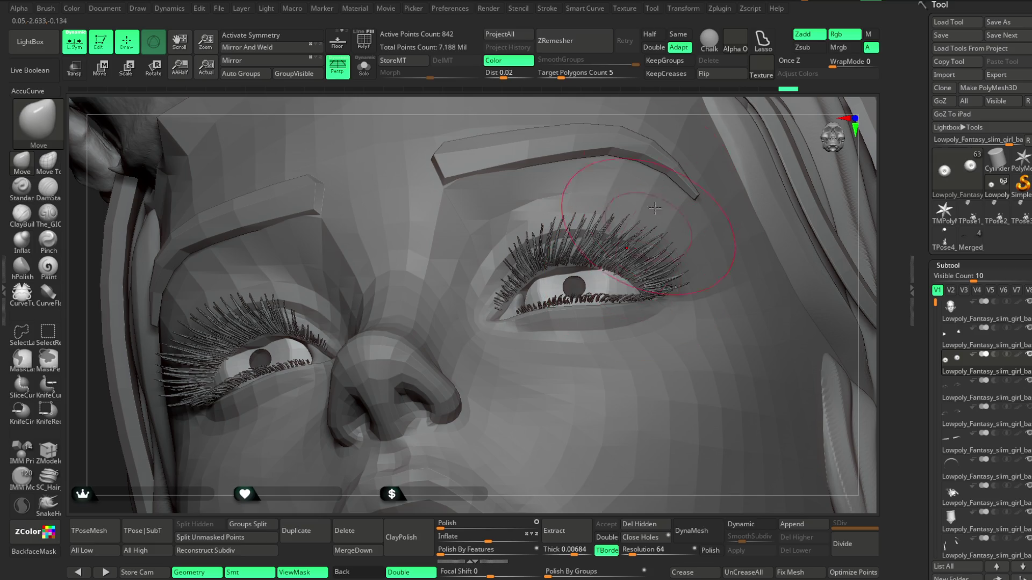
Step: Select the eye subtool from a frontal view, then frame the upper body
{"action": "mouse_move", "coordinate": [677, 110]}
{"action": "right_mouse_down"}
{"action": "mouse_move", "coordinate": [693, 144]}
{"action": "mouse_move", "coordinate": [557, 306]}
{"action": "right_mouse_up"}
{"action": "left_click", "coordinate": [535, 317], "text": "alt"}
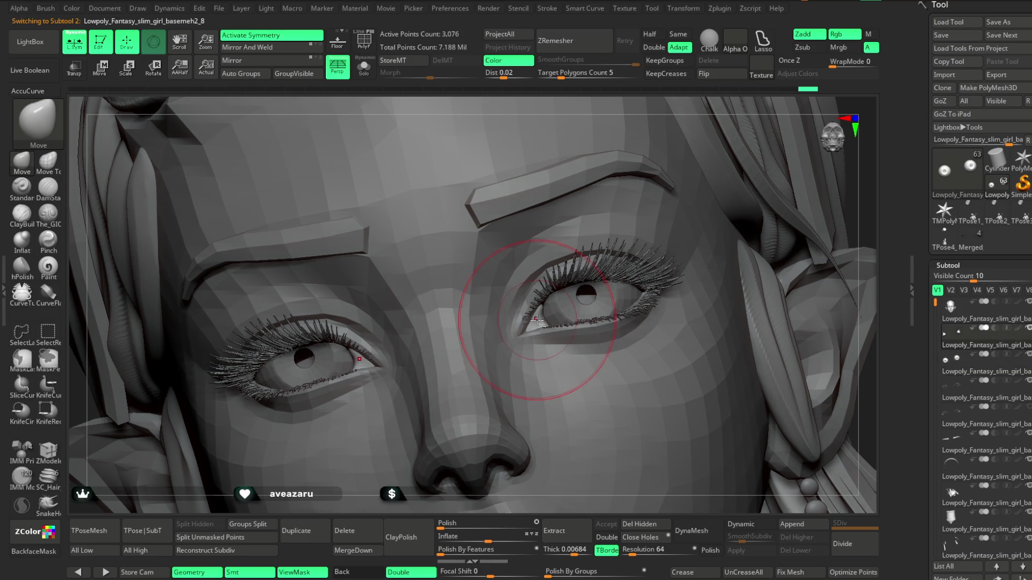
{"action": "key", "text": "space"}
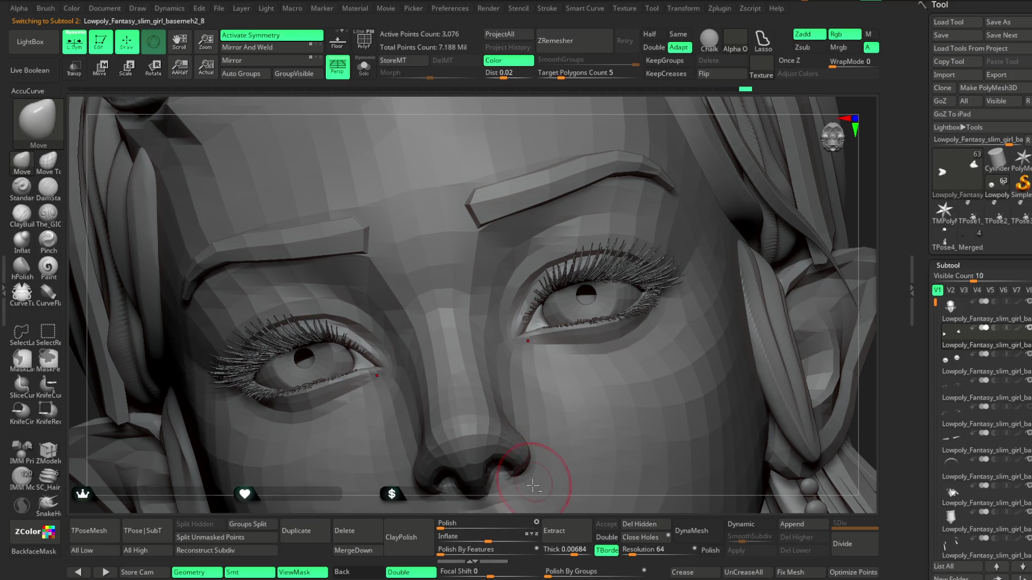
{"action": "mouse_move", "coordinate": [533, 504]}
{"action": "right_mouse_down", "text": "ctrl"}
{"action": "mouse_move", "coordinate": [564, 323]}
{"action": "mouse_move", "coordinate": [679, 197]}
{"action": "mouse_move", "coordinate": [719, 208]}
{"action": "mouse_move", "coordinate": [726, 194]}
{"action": "right_mouse_up", "text": "ctrl"}
Step: Nudge the low-poly eyebrow into place with a resized Move brush and check the head in profile
{"action": "left_click", "coordinate": [535, 230], "text": "alt"}
{"action": "key", "text": "space"}
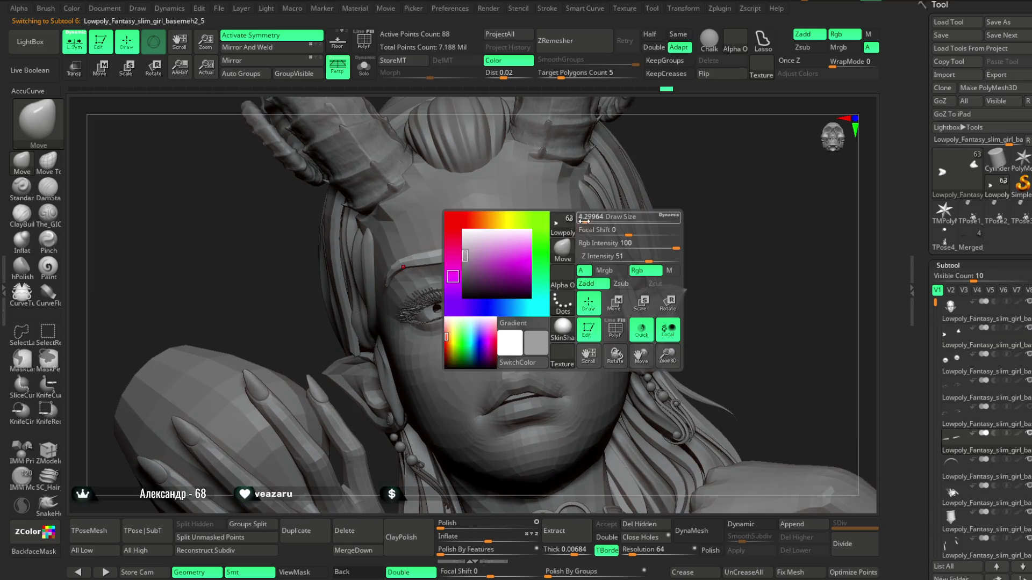
{"action": "left_click_drag", "start_coordinate": [590, 216], "coordinate": [584, 216]}
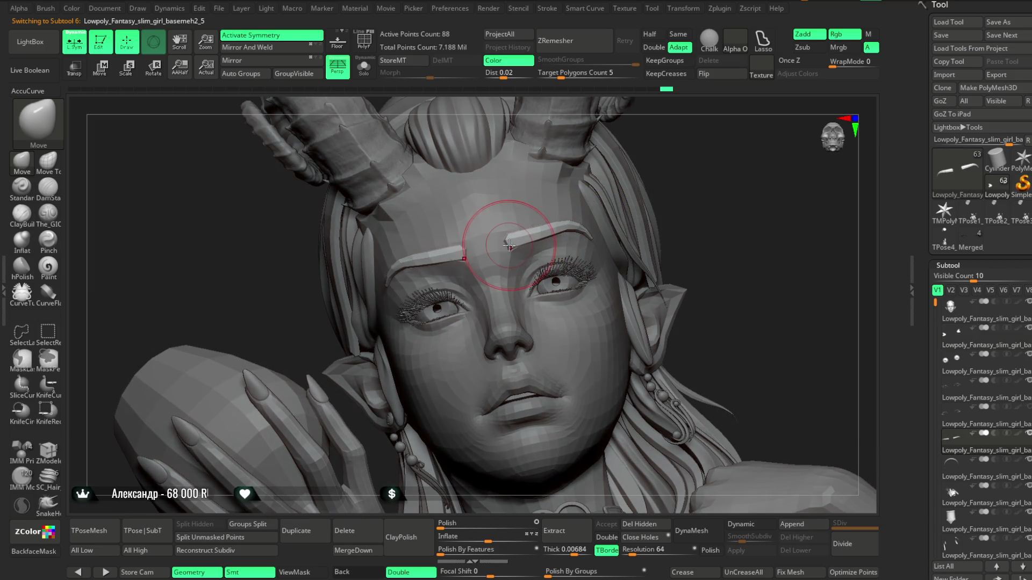
{"action": "right_click_drag", "start_coordinate": [538, 231], "coordinate": [524, 242], "text": "ctrl"}
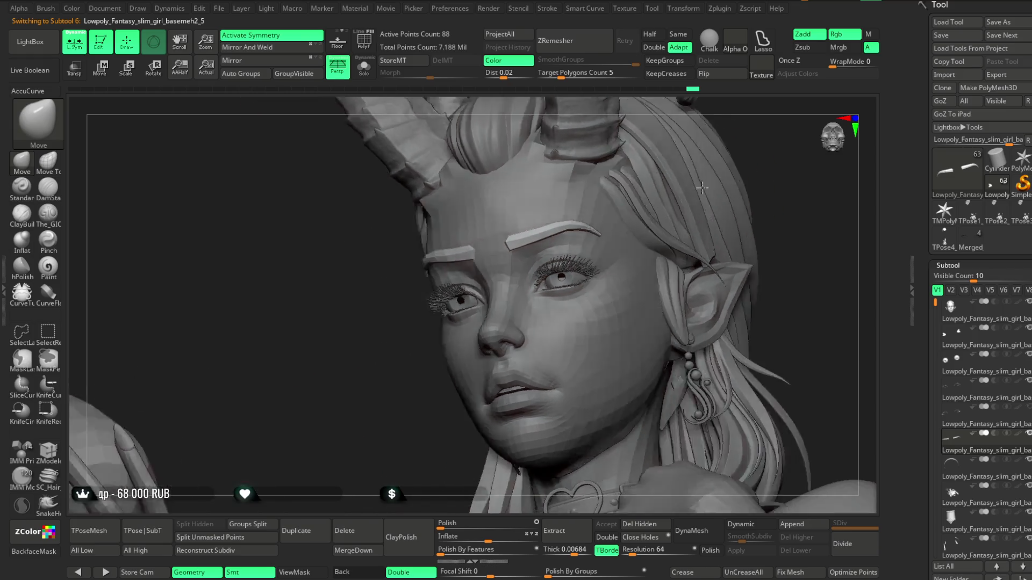
{"action": "mouse_move", "coordinate": [719, 194]}
{"action": "right_mouse_down"}
{"action": "mouse_move", "coordinate": [774, 193]}
{"action": "mouse_move", "coordinate": [677, 202]}
{"action": "mouse_move", "coordinate": [661, 218]}
{"action": "mouse_move", "coordinate": [670, 191]}
{"action": "mouse_move", "coordinate": [657, 219]}
{"action": "right_mouse_up"}
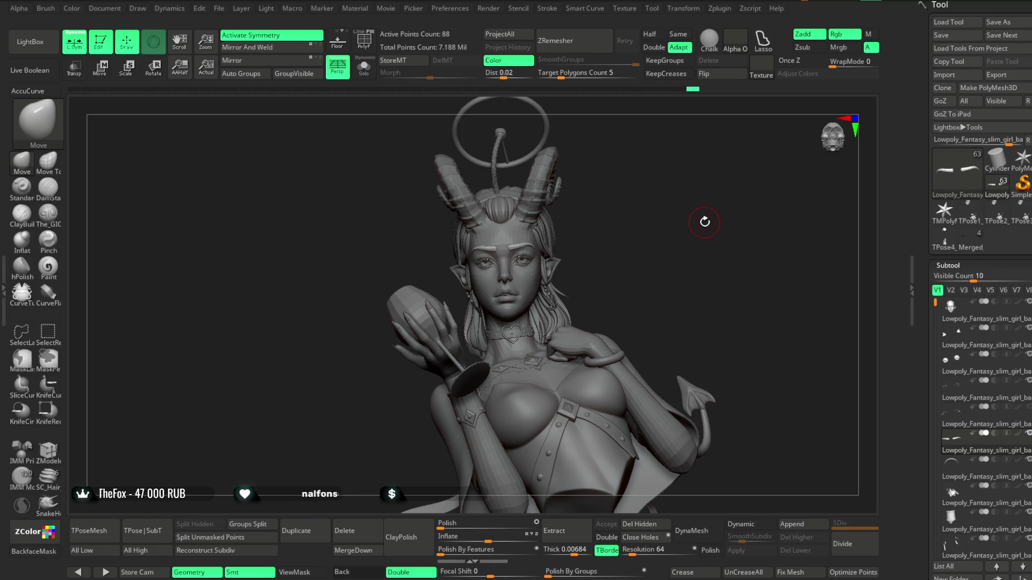
Step: Save the project with Ctrl+S and load the single-subtool T-pose copy of the model
{"action": "left_click", "coordinate": [221, 10]}
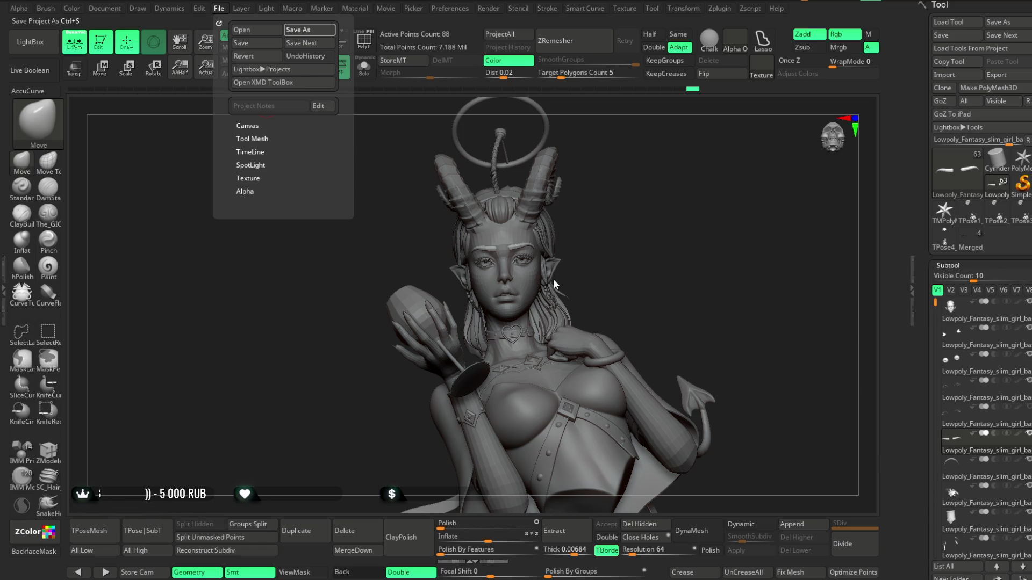
{"action": "key", "text": "ctrl+s"}
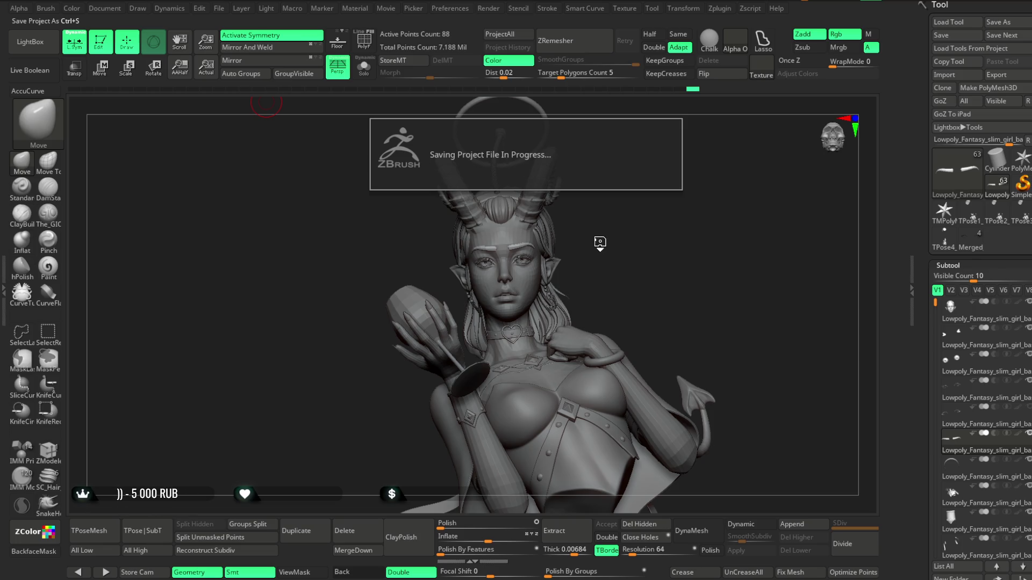
{"action": "left_click", "coordinate": [95, 530]}
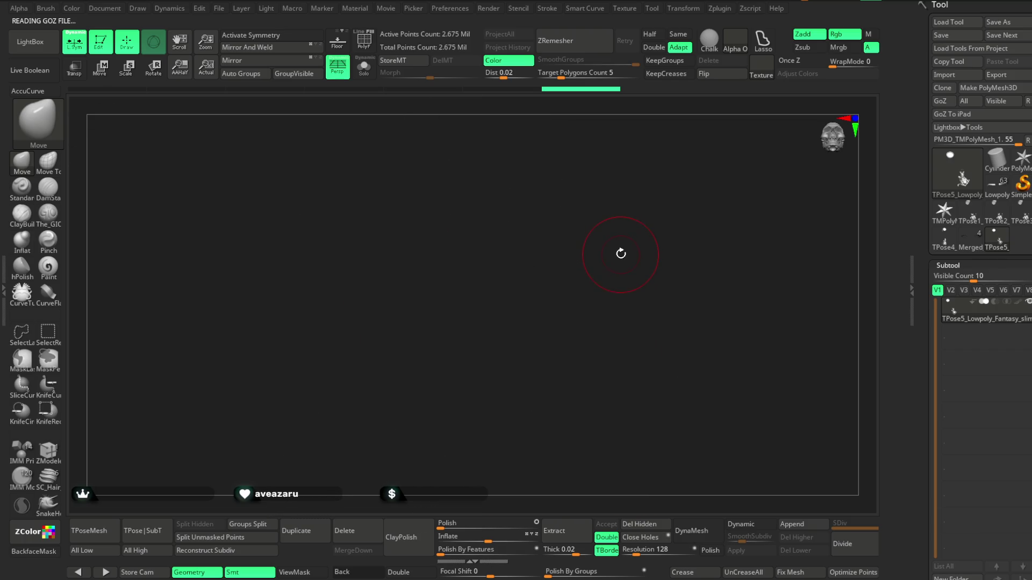
Step: Switch to ZModeler on the head and briefly place the move manipulator on the forehead
{"action": "mouse_move", "coordinate": [599, 264]}
{"action": "right_mouse_down", "text": "ctrl"}
{"action": "mouse_move", "coordinate": [758, 378]}
{"action": "mouse_move", "coordinate": [710, 307]}
{"action": "mouse_move", "coordinate": [678, 193]}
{"action": "mouse_move", "coordinate": [627, 167]}
{"action": "right_mouse_up", "text": "ctrl"}
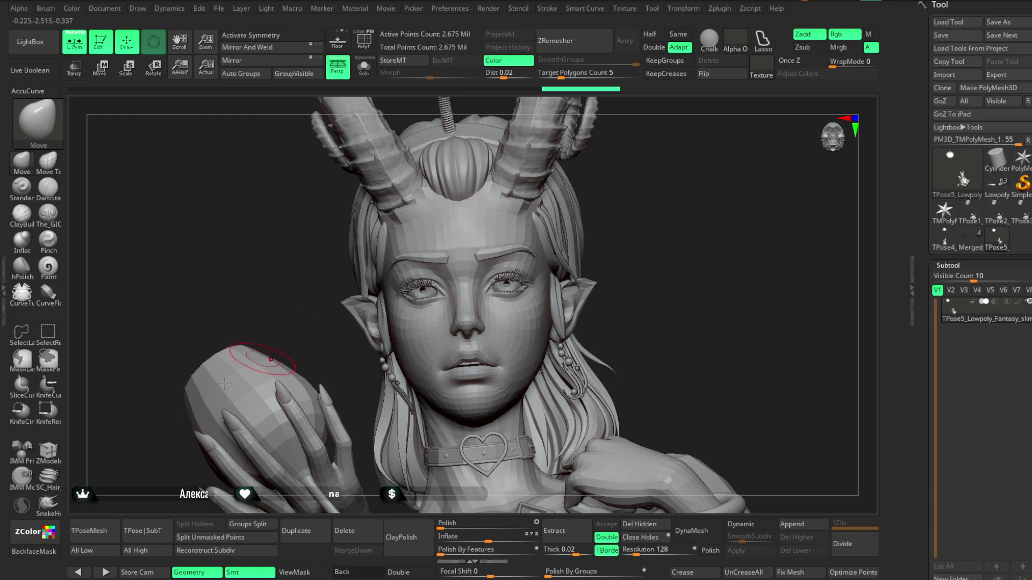
{"action": "key", "text": "b"}
{"action": "key", "text": "z"}
{"action": "key", "text": "m"}
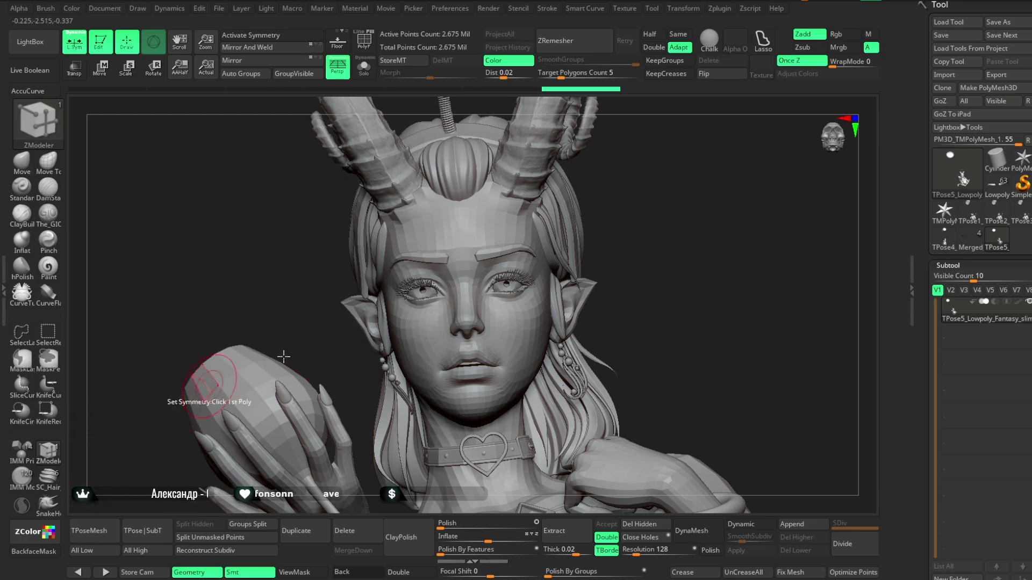
{"action": "right_click_drag", "start_coordinate": [637, 210], "coordinate": [565, 266], "text": "ctrl"}
{"action": "key", "text": "space"}
{"action": "left_click", "coordinate": [516, 313]}
{"action": "key", "text": "w"}
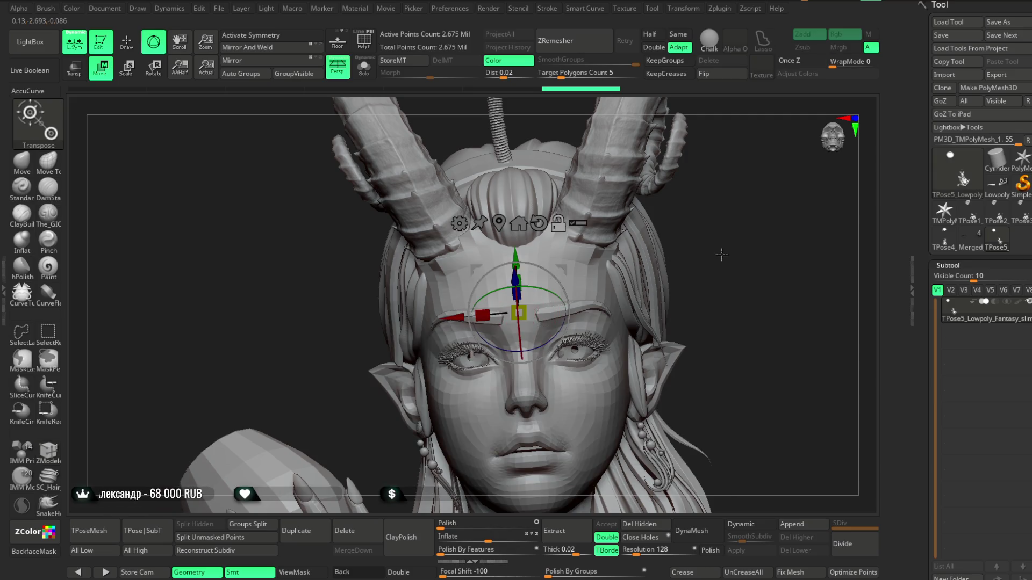
{"action": "right_click_drag", "start_coordinate": [725, 242], "coordinate": [653, 180], "text": "ctrl"}
{"action": "key", "text": "q"}
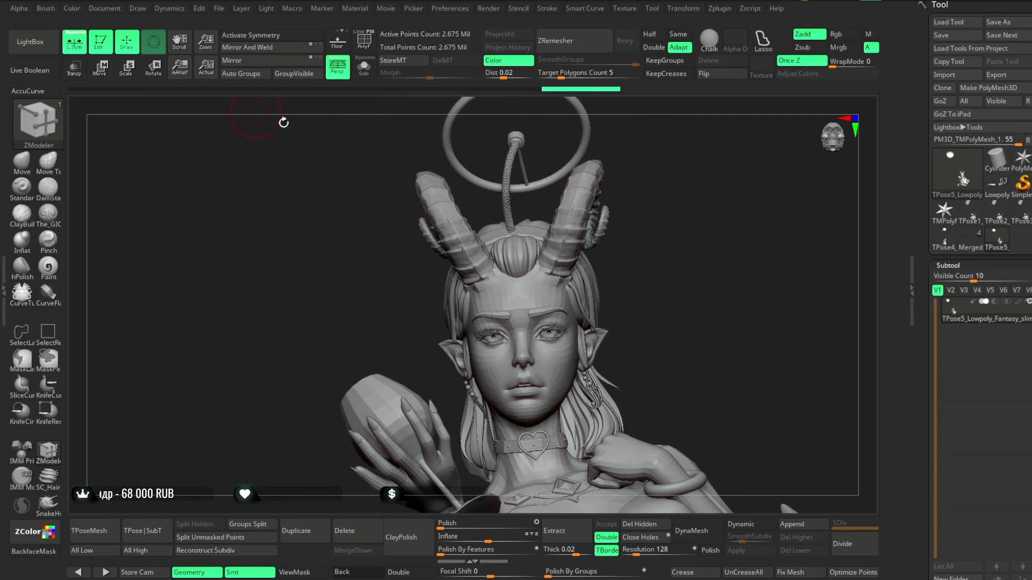
{"action": "right_click_drag", "start_coordinate": [629, 211], "coordinate": [582, 227]}
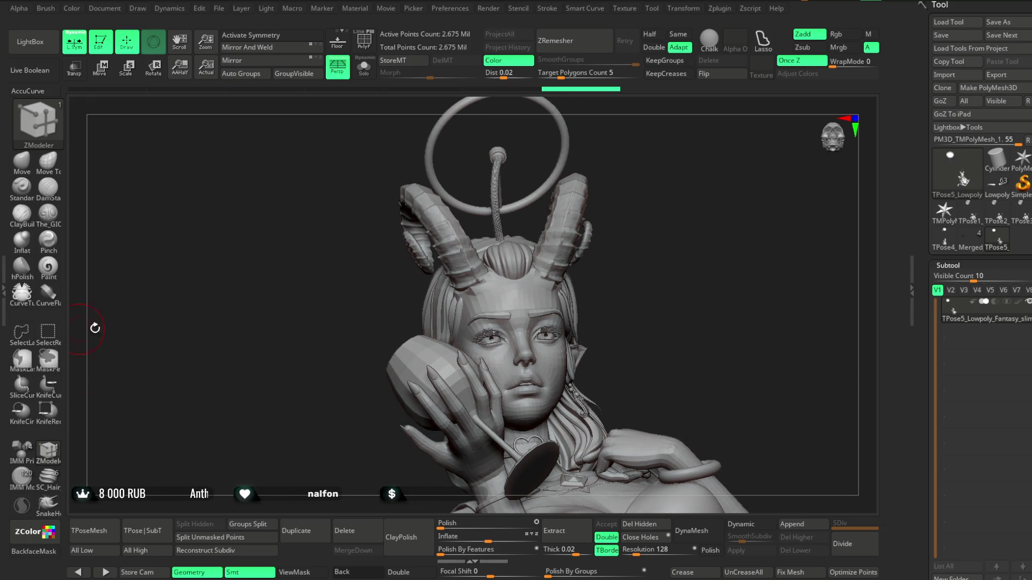
Step: Hide the horns with a Ctrl+Shift box selection
{"action": "key", "text": "ctrl+shift"}
{"action": "left_click_drag", "start_coordinate": [557, 219], "coordinate": [612, 186], "text": "ctrl+shift"}
{"action": "key", "text": "ctrl+shift+a"}
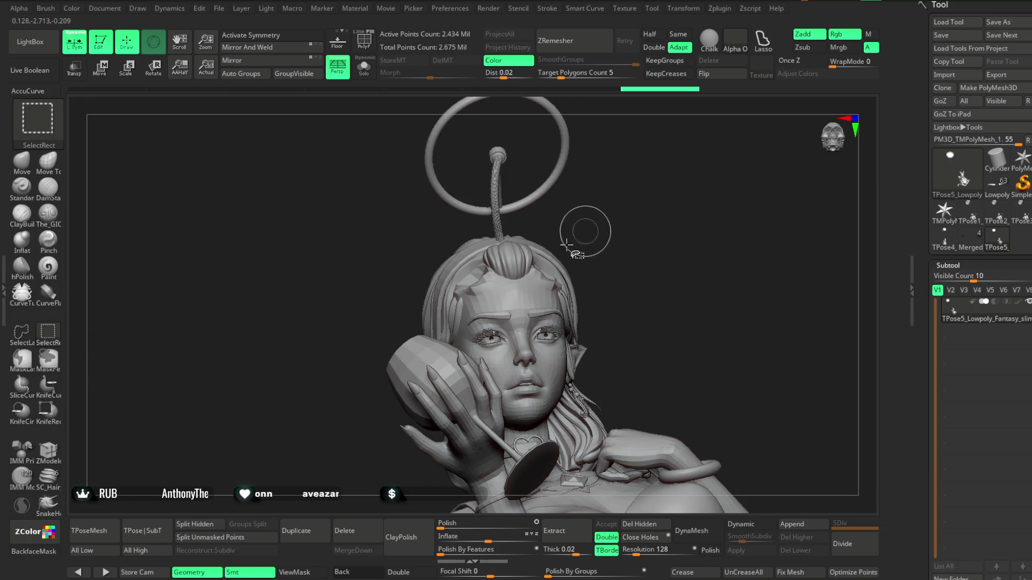
Step: Hide the hair, head, headband ring, front strands and eyebrows to inspect the eyes, then unhide everything
{"action": "left_click", "coordinate": [516, 257], "text": "ctrl+shift"}
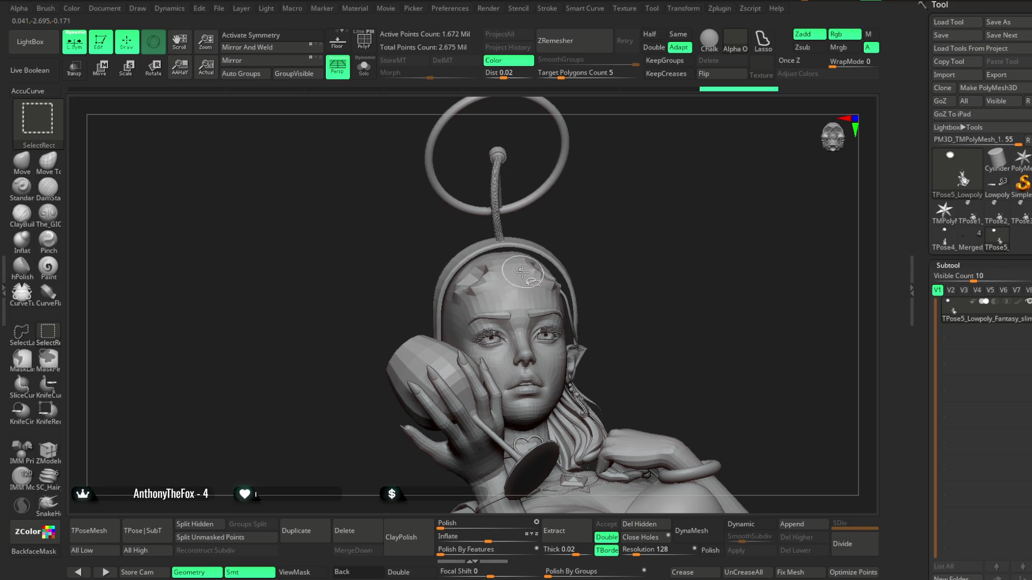
{"action": "left_click", "coordinate": [523, 272], "text": "ctrl+shift"}
{"action": "left_click", "coordinate": [569, 268], "text": "ctrl+shift"}
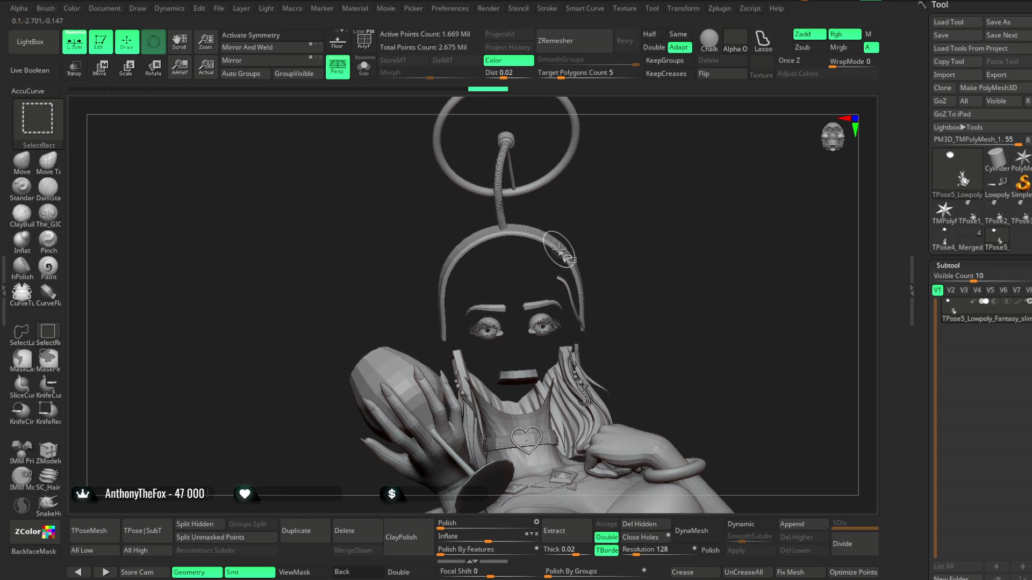
{"action": "left_click", "coordinate": [557, 302], "text": "ctrl+shift"}
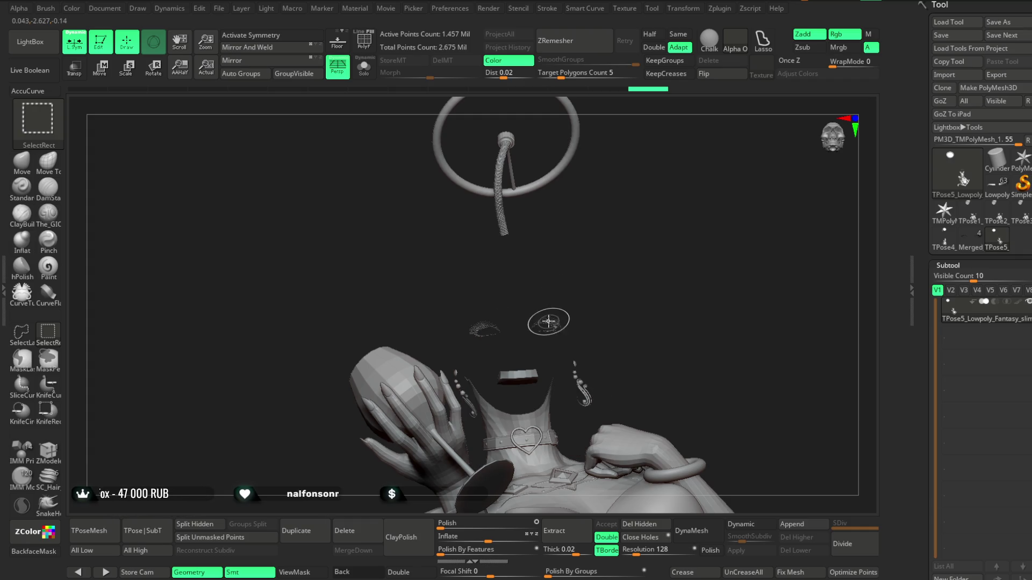
{"action": "right_click_drag", "start_coordinate": [548, 322], "coordinate": [534, 378]}
{"action": "mouse_move", "coordinate": [559, 330]}
{"action": "right_mouse_down"}
{"action": "mouse_move", "coordinate": [573, 258]}
{"action": "mouse_move", "coordinate": [594, 260]}
{"action": "mouse_move", "coordinate": [606, 226]}
{"action": "mouse_move", "coordinate": [649, 195]}
{"action": "mouse_move", "coordinate": [562, 210]}
{"action": "right_mouse_up"}
{"action": "key", "text": "ctrl+shift+n"}
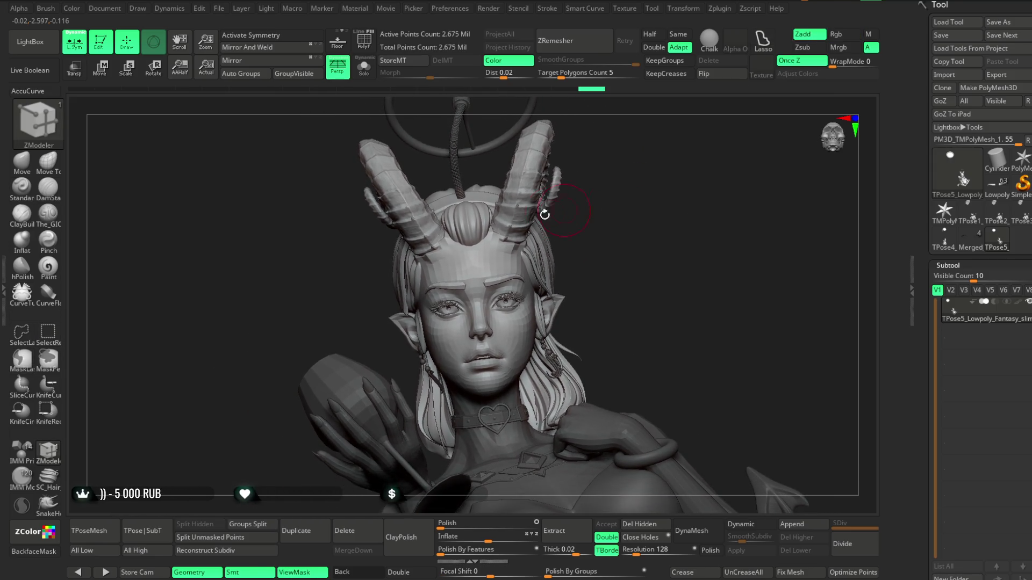
Step: Realign the gizmo to world axes and widen the head to about 1.01 along X
{"action": "left_click", "coordinate": [101, 70]}
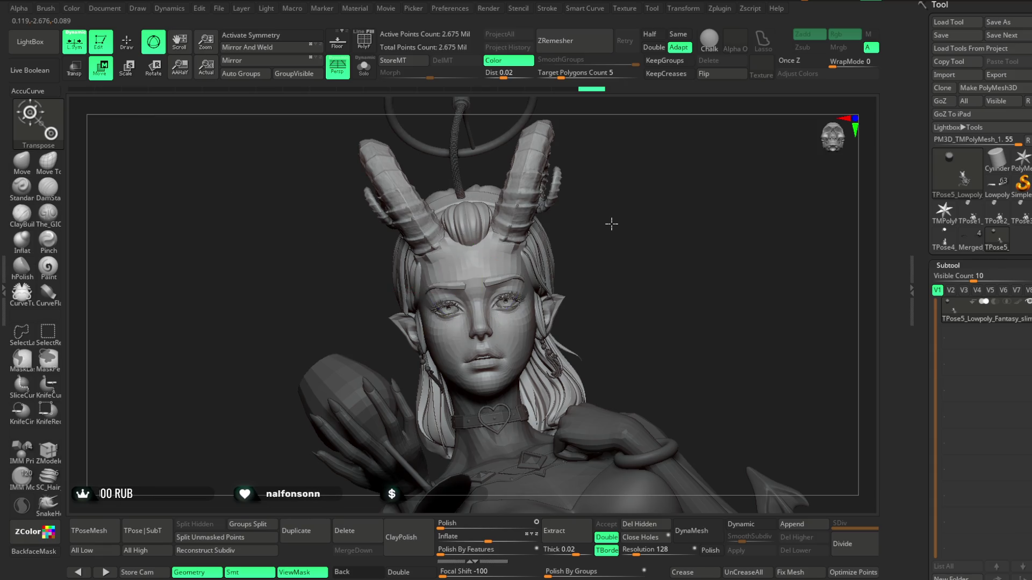
{"action": "right_click_drag", "start_coordinate": [611, 223], "coordinate": [536, 299], "text": "ctrl"}
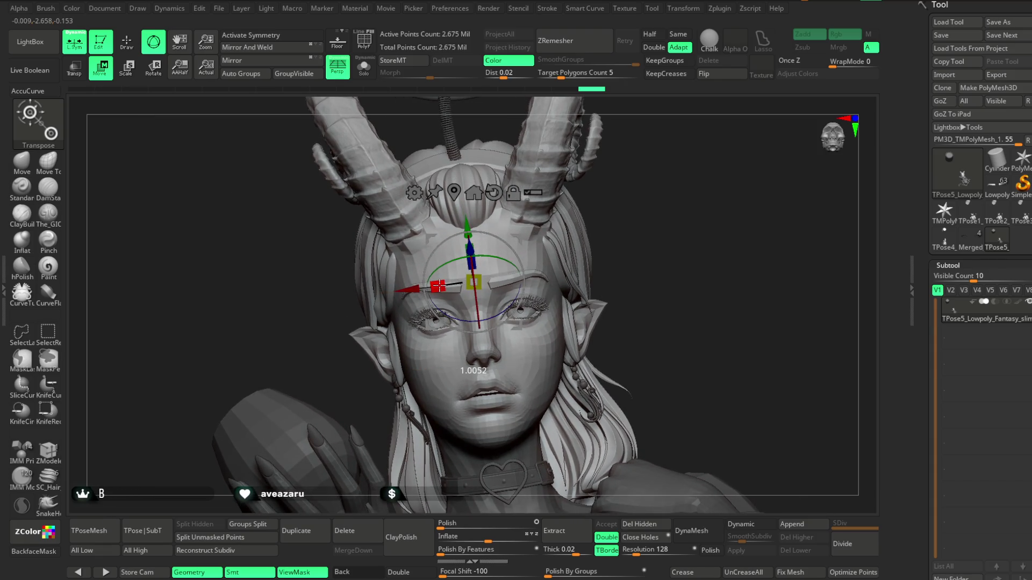
{"action": "mouse_move", "coordinate": [621, 240]}
{"action": "right_mouse_down"}
{"action": "mouse_move", "coordinate": [662, 196]}
{"action": "mouse_move", "coordinate": [604, 223]}
{"action": "right_mouse_up"}
{"action": "left_click_drag", "start_coordinate": [516, 278], "coordinate": [510, 278]}
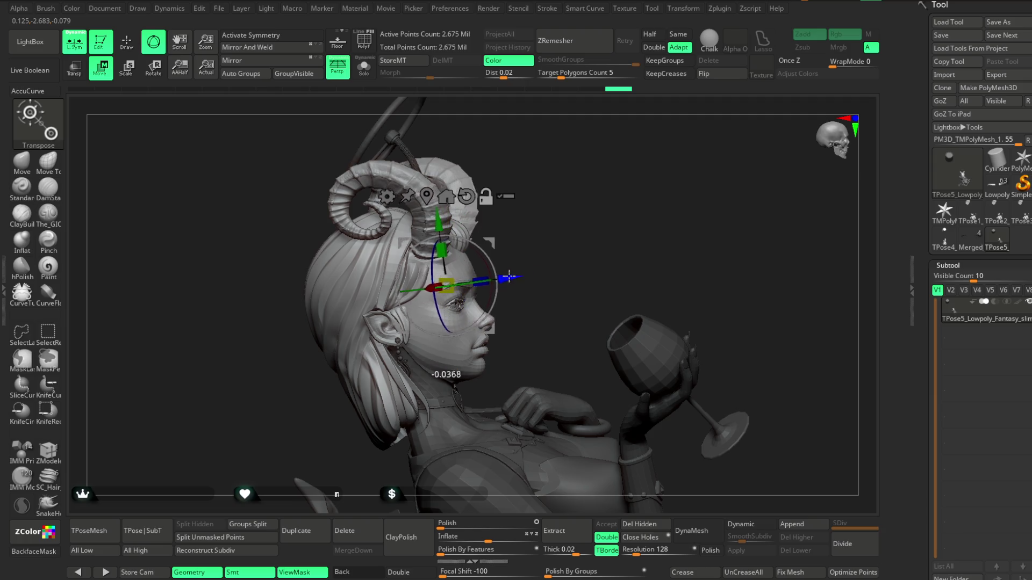
{"action": "mouse_move", "coordinate": [597, 234]}
{"action": "right_mouse_down"}
{"action": "mouse_move", "coordinate": [562, 227]}
{"action": "mouse_move", "coordinate": [490, 276]}
{"action": "right_mouse_up"}
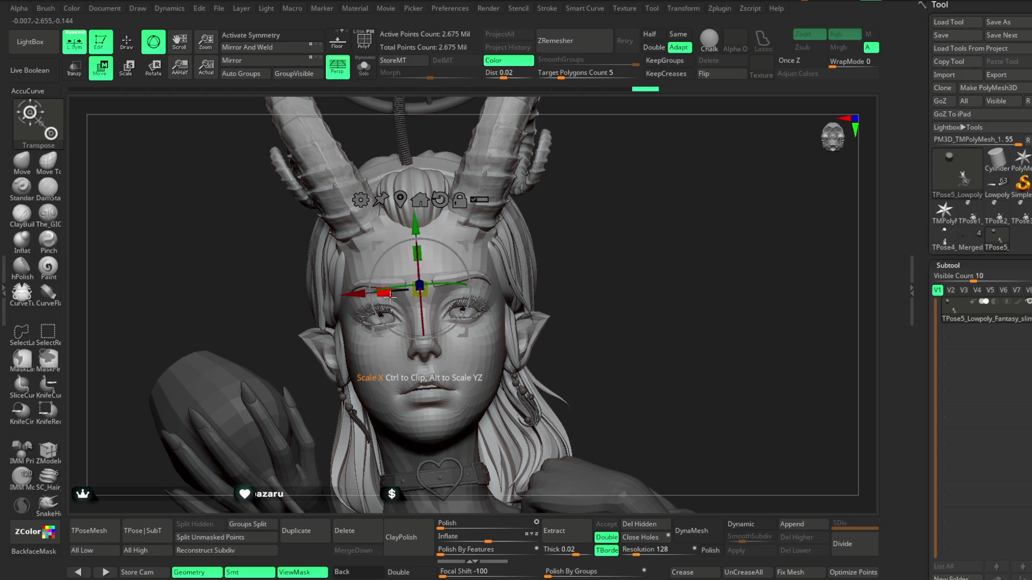
{"action": "left_click_drag", "start_coordinate": [387, 293], "coordinate": [385, 292]}
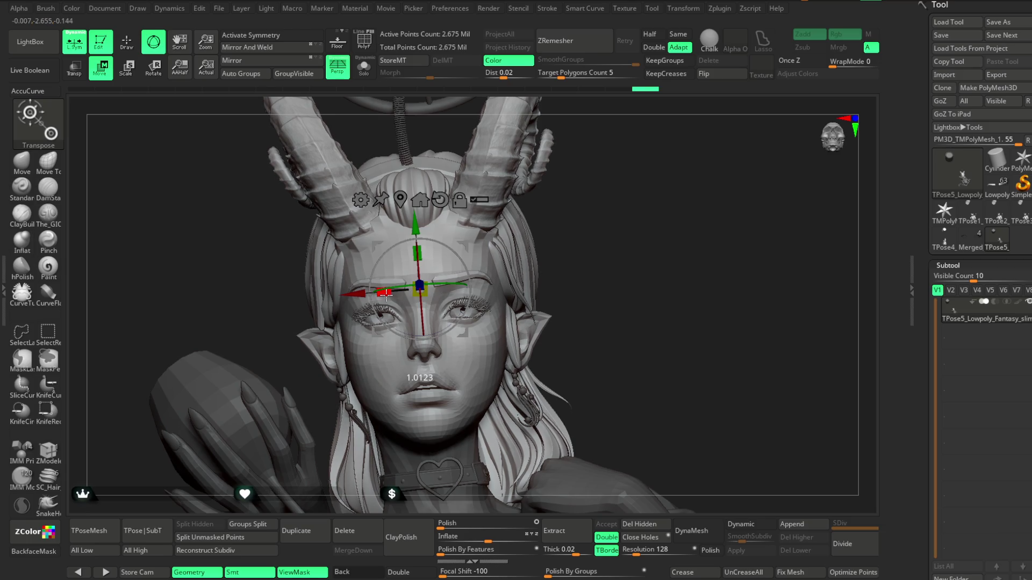
Step: Review the widened head from front and three-quarter views and leave the gizmo
{"action": "right_click_drag", "start_coordinate": [602, 207], "coordinate": [603, 242], "text": "ctrl"}
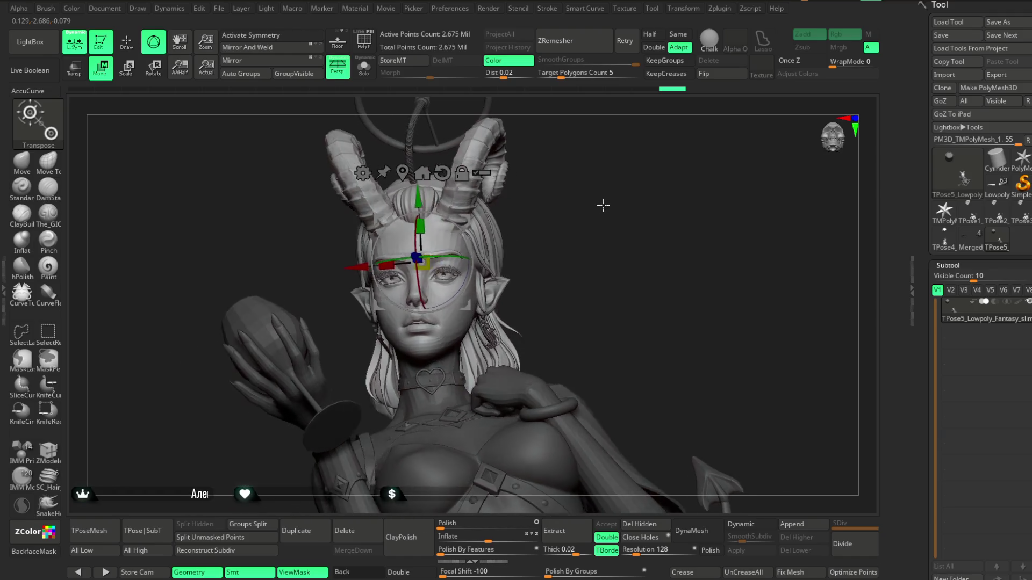
{"action": "mouse_move", "coordinate": [602, 206]}
{"action": "right_mouse_down", "text": "ctrl"}
{"action": "mouse_move", "coordinate": [602, 161]}
{"action": "mouse_move", "coordinate": [611, 199]}
{"action": "right_mouse_up", "text": "ctrl"}
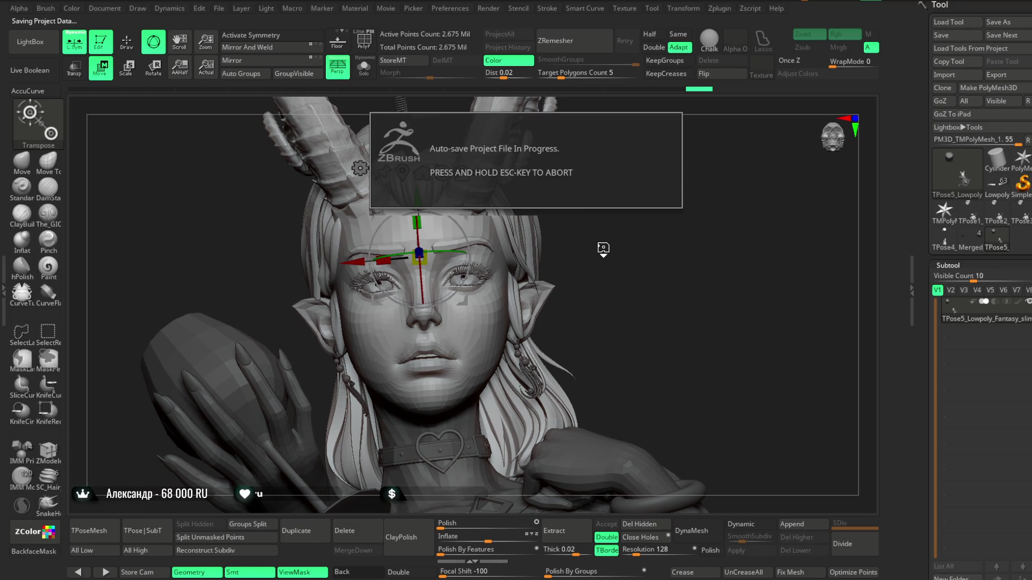
{"action": "mouse_move", "coordinate": [594, 260]}
{"action": "right_mouse_down"}
{"action": "mouse_move", "coordinate": [578, 236]}
{"action": "mouse_move", "coordinate": [627, 228]}
{"action": "mouse_move", "coordinate": [580, 293]}
{"action": "mouse_move", "coordinate": [600, 256]}
{"action": "mouse_move", "coordinate": [590, 234]}
{"action": "right_mouse_up"}
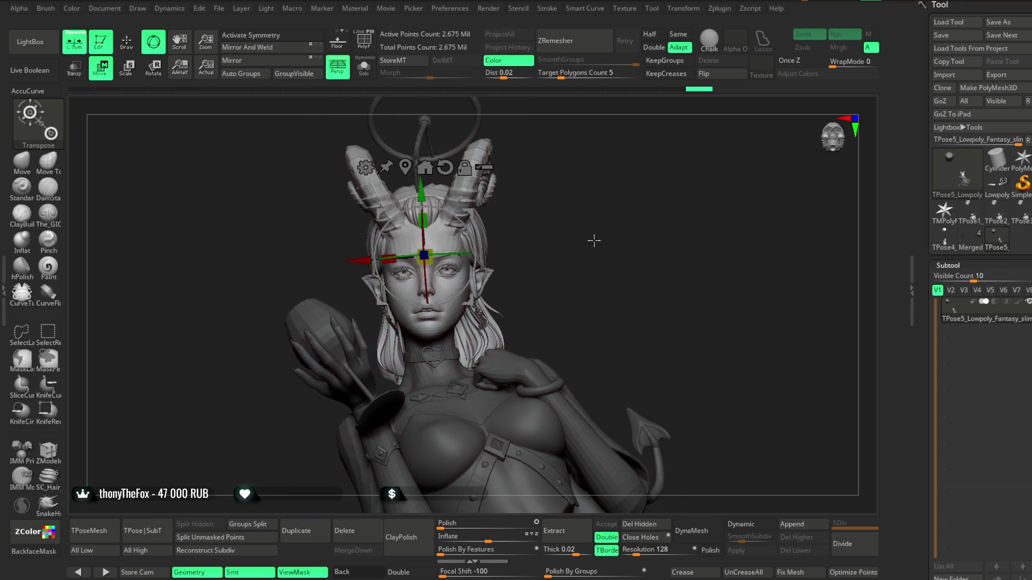
{"action": "left_click", "coordinate": [125, 41]}
{"action": "mouse_move", "coordinate": [581, 271]}
{"action": "right_mouse_down"}
{"action": "mouse_move", "coordinate": [569, 237]}
{"action": "mouse_move", "coordinate": [554, 246]}
{"action": "mouse_move", "coordinate": [570, 247]}
{"action": "right_mouse_up"}
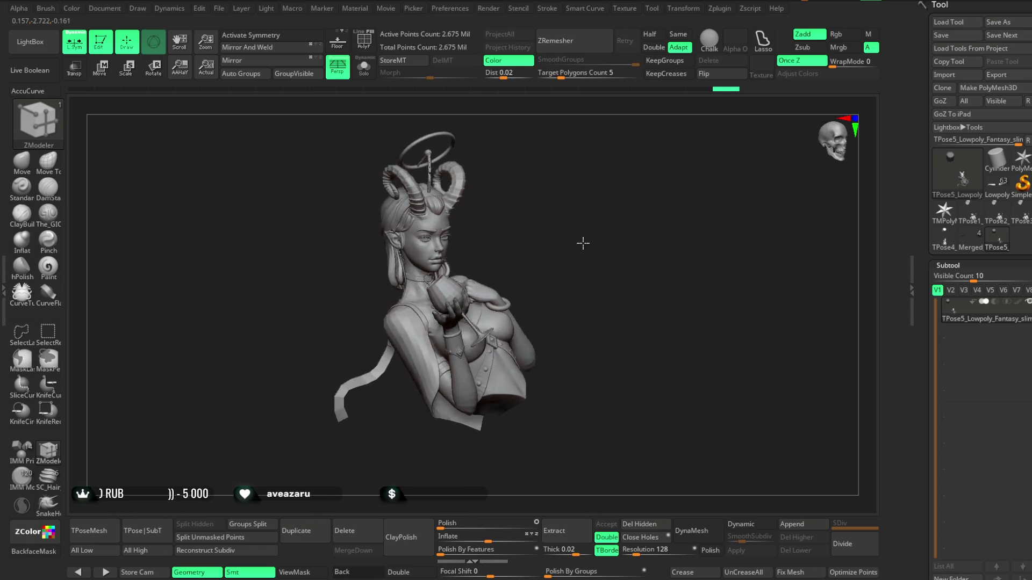
Step: Run TPose SubT to transfer the T-pose head edits back onto the multi-subtool model
{"action": "mouse_move", "coordinate": [570, 243]}
{"action": "right_mouse_down", "text": "alt"}
{"action": "mouse_move", "coordinate": [607, 239]}
{"action": "mouse_move", "coordinate": [567, 234]}
{"action": "right_mouse_up", "text": "alt"}
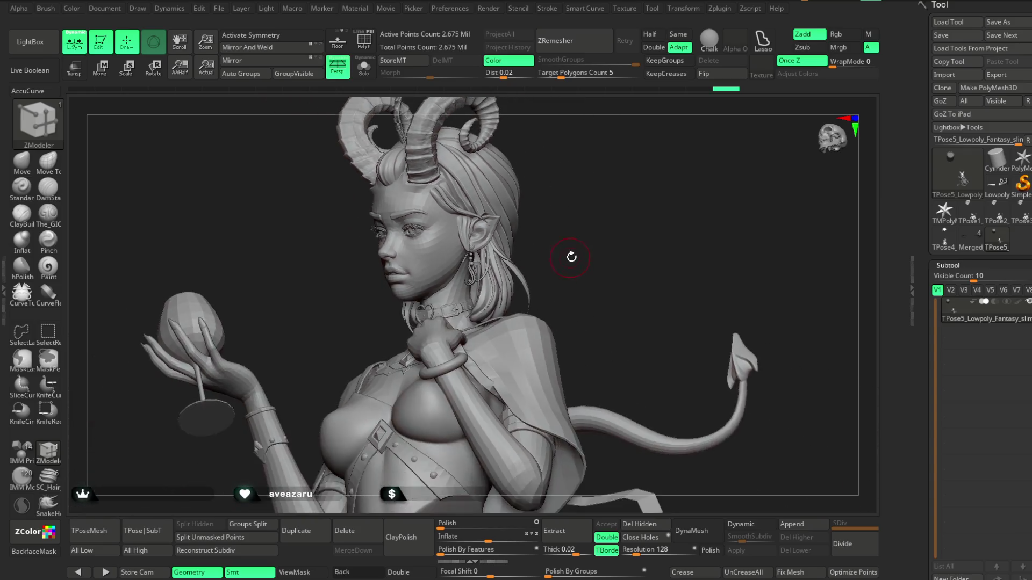
{"action": "mouse_move", "coordinate": [567, 234]}
{"action": "right_mouse_down"}
{"action": "mouse_move", "coordinate": [592, 252]}
{"action": "mouse_move", "coordinate": [506, 312]}
{"action": "right_mouse_up"}
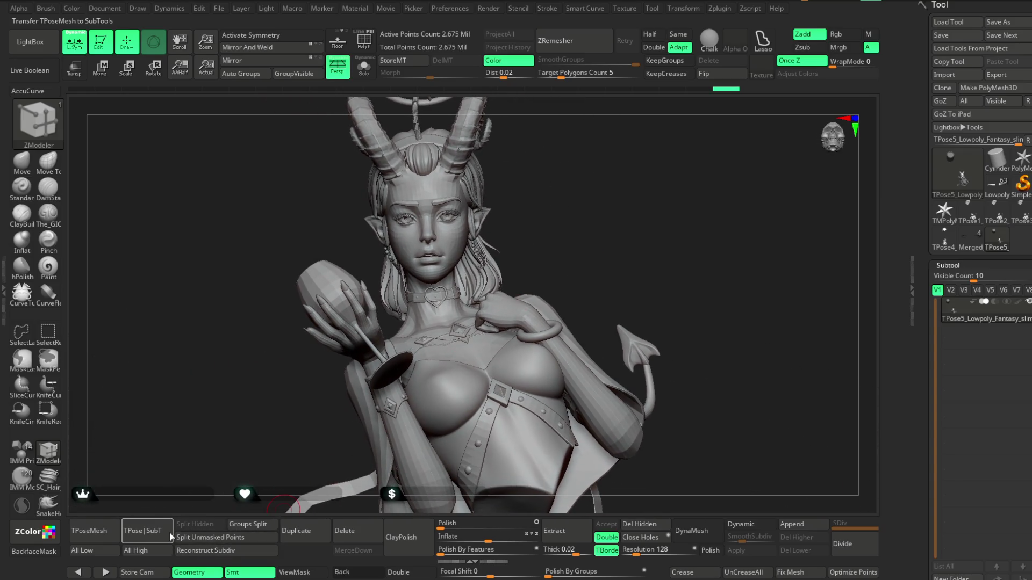
{"action": "left_click", "coordinate": [143, 531]}
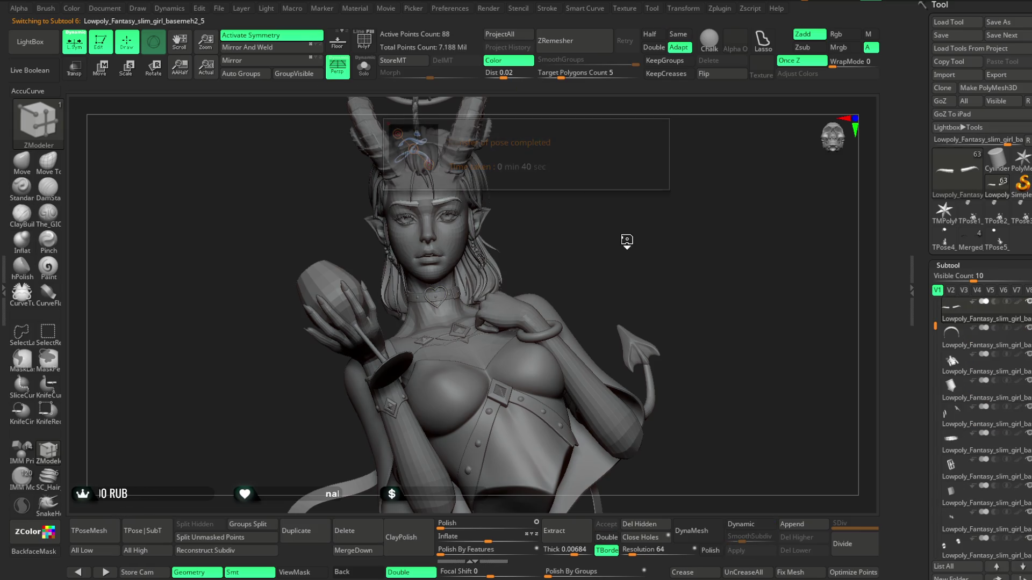
Step: Dismiss the transfer notice and orbit in toward the head in side view
{"action": "left_click", "coordinate": [627, 241]}
{"action": "mouse_move", "coordinate": [627, 242]}
{"action": "left_mouse_down"}
{"action": "mouse_move", "coordinate": [637, 208]}
{"action": "mouse_move", "coordinate": [555, 228]}
{"action": "mouse_move", "coordinate": [612, 232]}
{"action": "mouse_move", "coordinate": [602, 231]}
{"action": "mouse_move", "coordinate": [600, 202]}
{"action": "mouse_move", "coordinate": [565, 225]}
{"action": "mouse_move", "coordinate": [584, 242]}
{"action": "mouse_move", "coordinate": [633, 214]}
{"action": "mouse_move", "coordinate": [601, 208]}
{"action": "mouse_move", "coordinate": [586, 208]}
{"action": "mouse_move", "coordinate": [621, 236]}
{"action": "mouse_move", "coordinate": [639, 235]}
{"action": "left_mouse_up"}
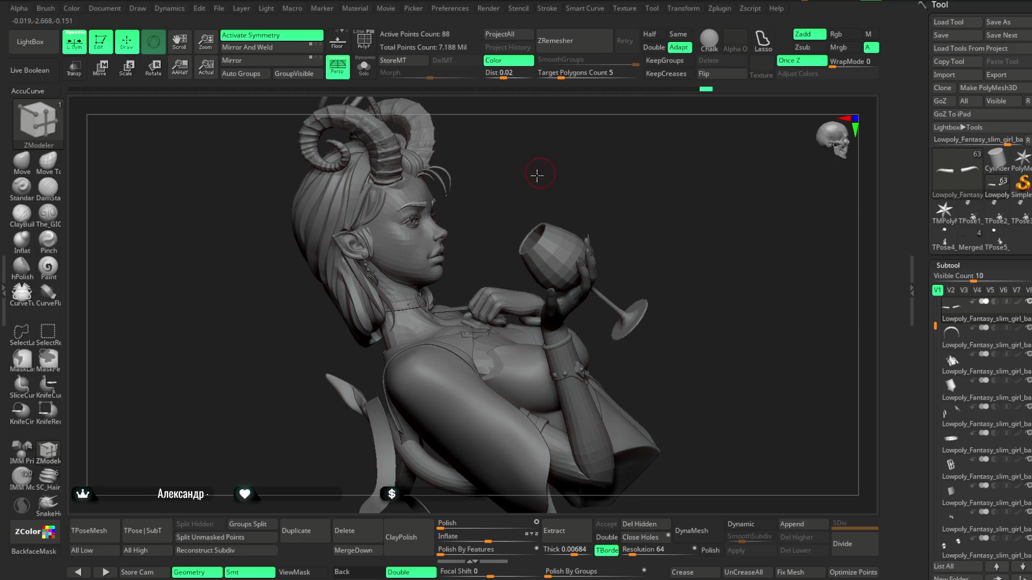
{"action": "right_click_drag", "start_coordinate": [537, 174], "coordinate": [466, 217], "text": "ctrl"}
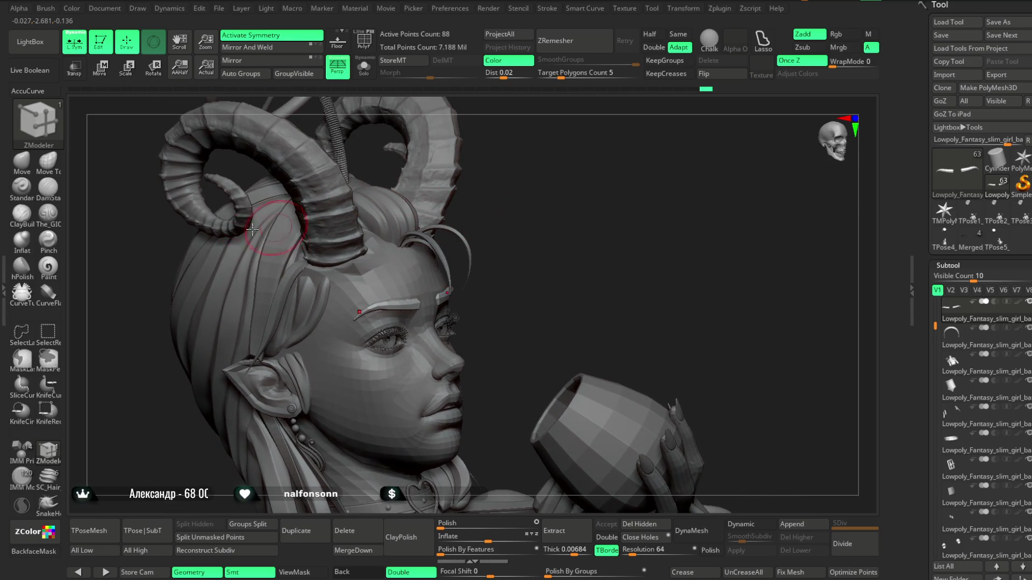
{"action": "right_click_drag", "start_coordinate": [516, 186], "coordinate": [543, 240]}
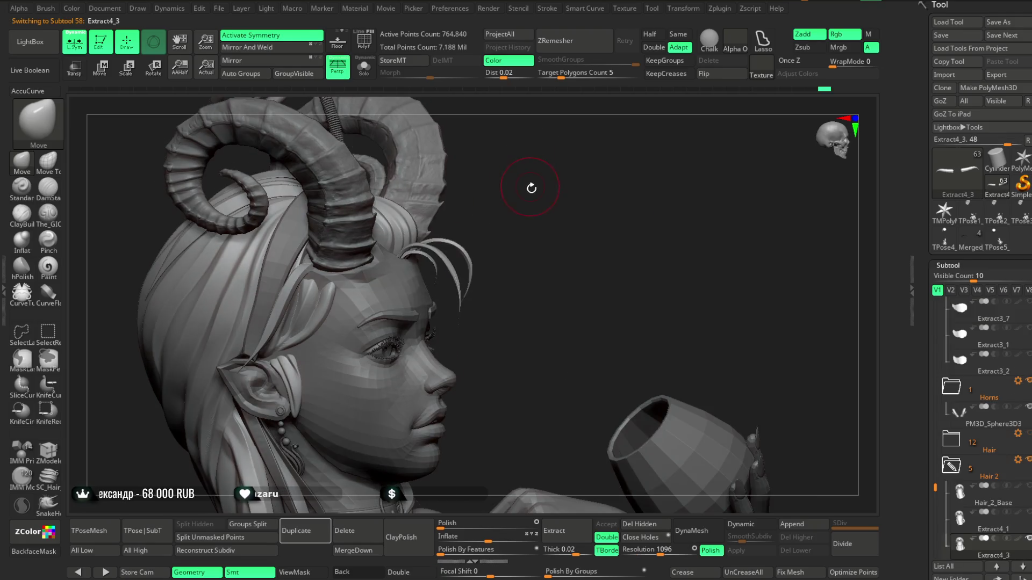
{"action": "key", "text": "space"}
Step: Make the 2,812-point low-poly head base mesh the active subtool in close profile
{"action": "mouse_move", "coordinate": [563, 180]}
{"action": "right_mouse_down"}
{"action": "mouse_move", "coordinate": [451, 193]}
{"action": "mouse_move", "coordinate": [503, 138]}
{"action": "mouse_move", "coordinate": [499, 120]}
{"action": "right_mouse_up"}
{"action": "mouse_move", "coordinate": [500, 162]}
{"action": "right_mouse_down", "text": "ctrl"}
{"action": "mouse_move", "coordinate": [589, 196]}
{"action": "mouse_move", "coordinate": [571, 194]}
{"action": "mouse_move", "coordinate": [451, 243]}
{"action": "mouse_move", "coordinate": [515, 292]}
{"action": "mouse_move", "coordinate": [435, 335]}
{"action": "right_mouse_up", "text": "ctrl"}
{"action": "left_click", "coordinate": [464, 242], "text": "alt"}
{"action": "key", "text": "space"}
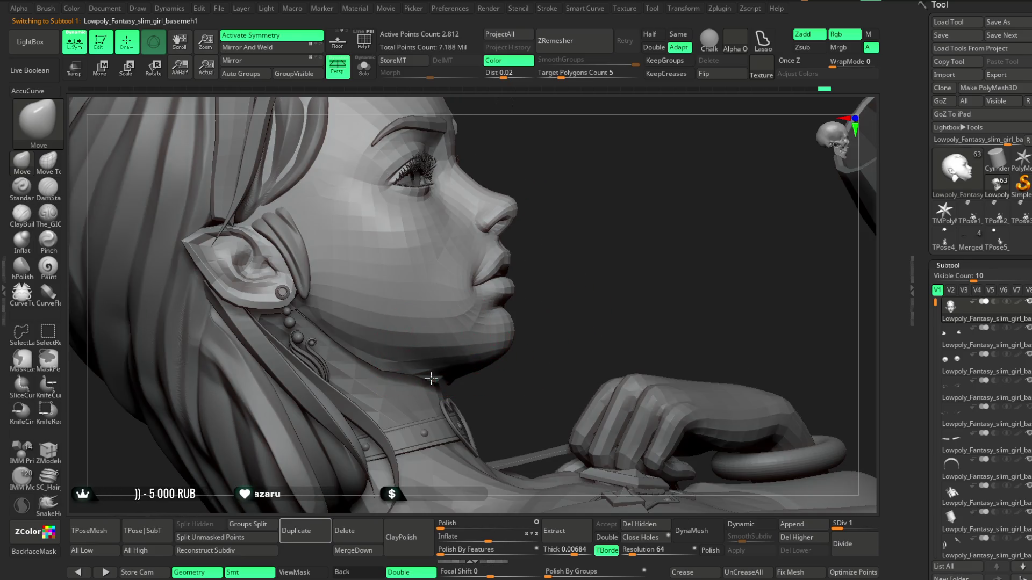
{"action": "key", "text": "space"}
{"action": "mouse_move", "coordinate": [432, 379]}
{"action": "right_mouse_down", "text": "ctrl"}
{"action": "mouse_move", "coordinate": [484, 323]}
{"action": "mouse_move", "coordinate": [528, 299]}
{"action": "mouse_move", "coordinate": [435, 291]}
{"action": "mouse_move", "coordinate": [554, 276]}
{"action": "right_mouse_up", "text": "ctrl"}
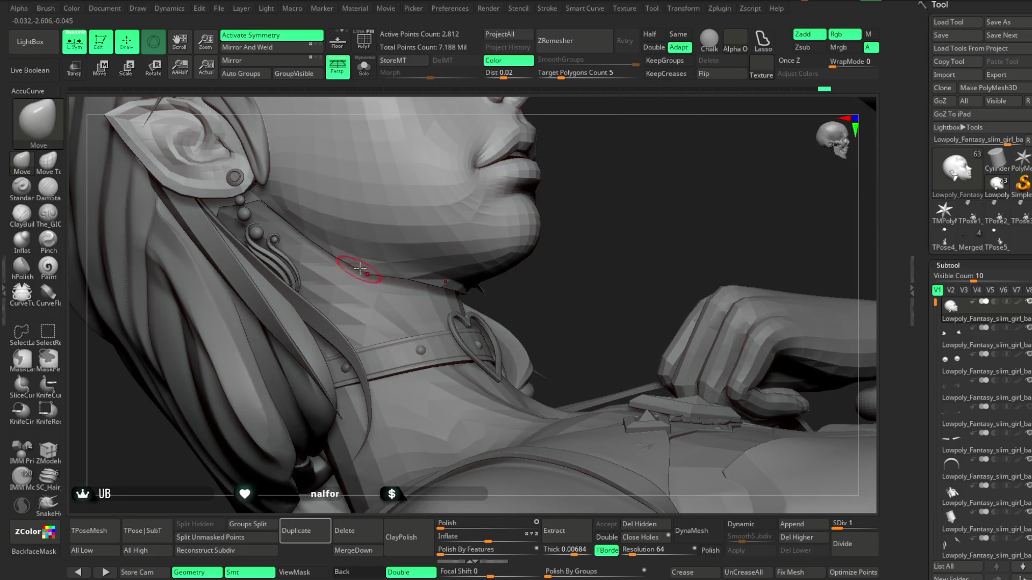
{"action": "mouse_move", "coordinate": [380, 267]}
{"action": "right_mouse_down"}
{"action": "mouse_move", "coordinate": [503, 239]}
{"action": "mouse_move", "coordinate": [468, 269]}
{"action": "mouse_move", "coordinate": [653, 154]}
{"action": "mouse_move", "coordinate": [565, 210]}
{"action": "mouse_move", "coordinate": [553, 229]}
{"action": "right_mouse_up"}
{"action": "key", "text": "space"}
{"action": "key", "text": "space"}
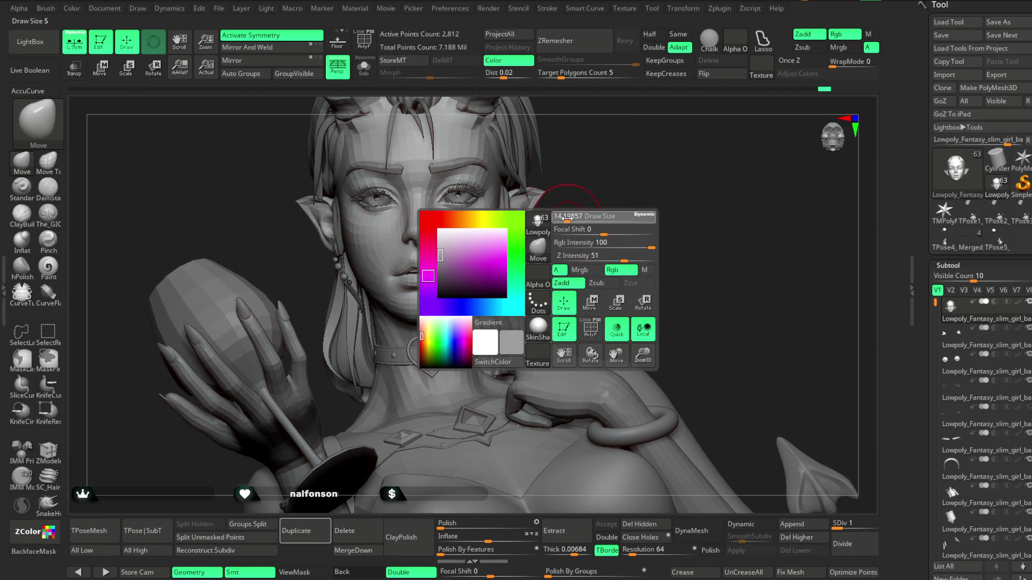
{"action": "left_click_drag", "start_coordinate": [564, 218], "coordinate": [574, 217]}
{"action": "right_click_drag", "start_coordinate": [564, 241], "coordinate": [526, 263], "text": "alt"}
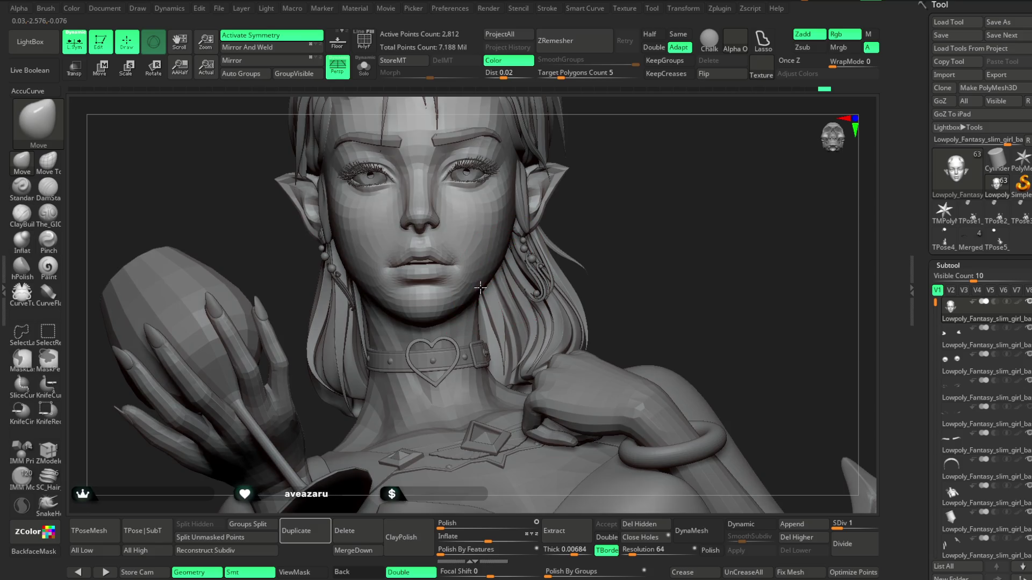
{"action": "mouse_move", "coordinate": [610, 179]}
{"action": "right_mouse_down"}
{"action": "mouse_move", "coordinate": [525, 242]}
{"action": "mouse_move", "coordinate": [479, 302]}
{"action": "right_mouse_up"}
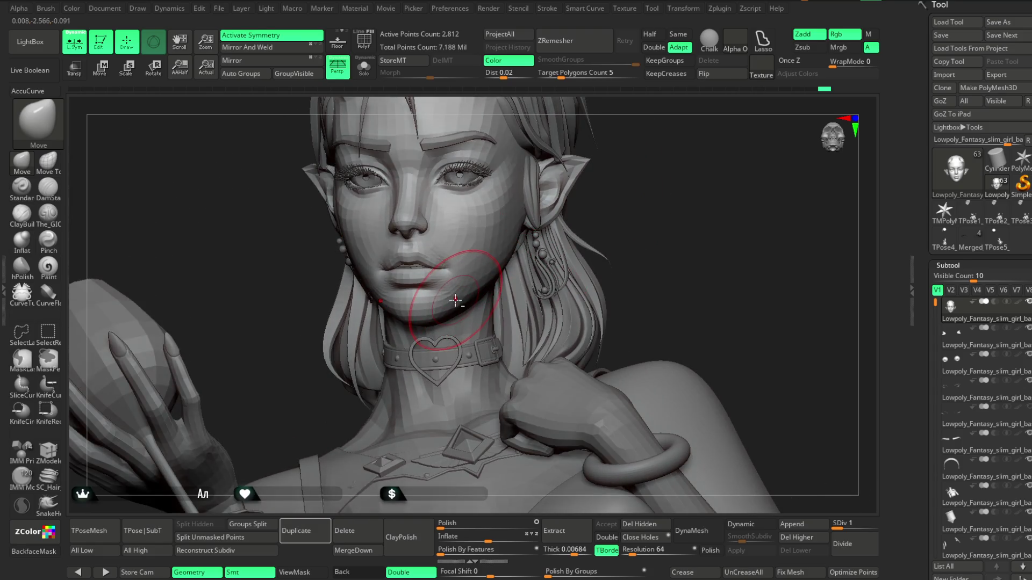
{"action": "mouse_move", "coordinate": [621, 185]}
{"action": "right_mouse_down"}
{"action": "mouse_move", "coordinate": [637, 193]}
{"action": "mouse_move", "coordinate": [468, 267]}
{"action": "right_mouse_up"}
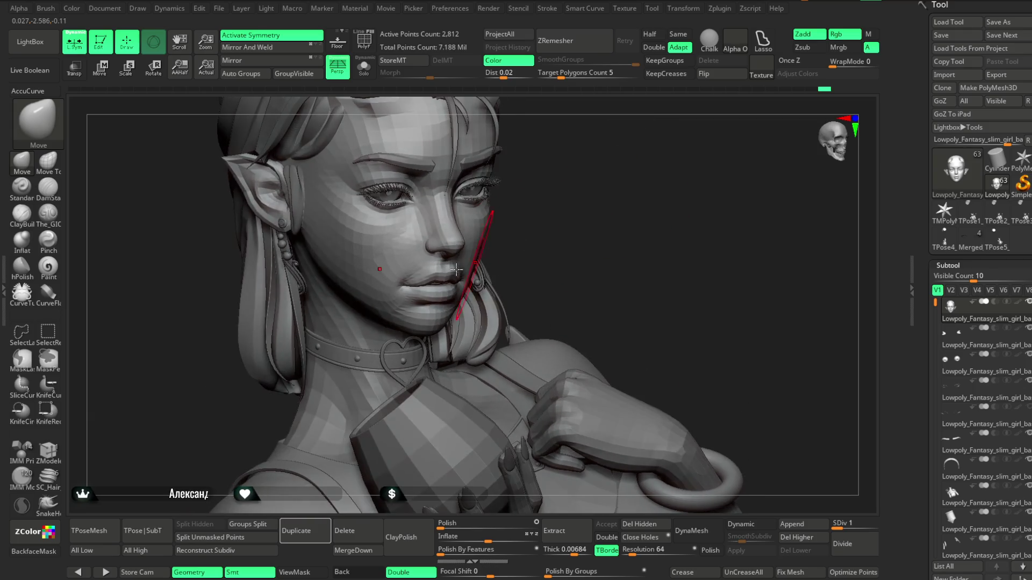
{"action": "right_click_drag", "start_coordinate": [355, 254], "coordinate": [504, 228]}
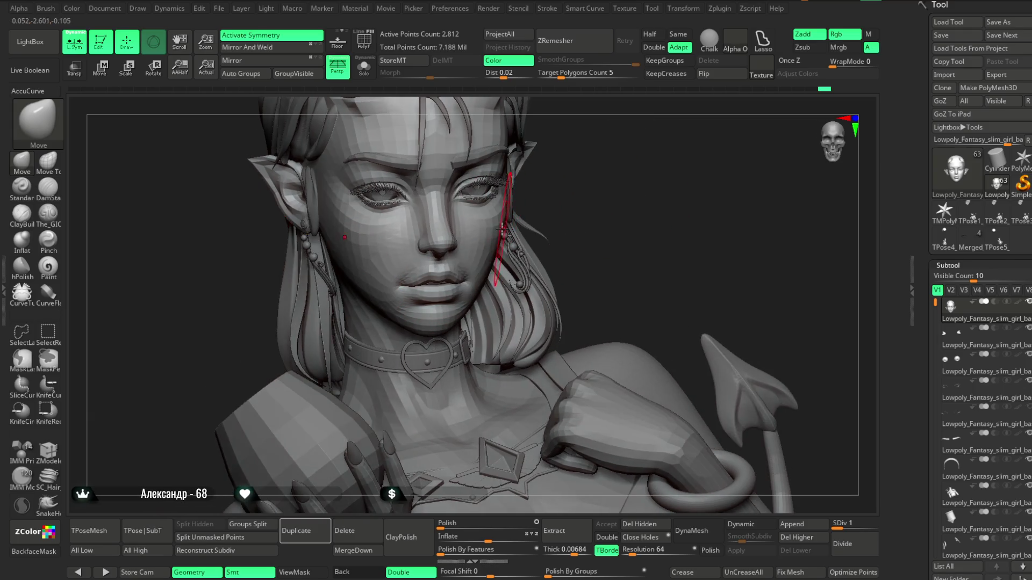
{"action": "right_click_drag", "start_coordinate": [598, 178], "coordinate": [492, 256]}
{"action": "mouse_move", "coordinate": [410, 339]}
{"action": "right_mouse_down"}
{"action": "mouse_move", "coordinate": [576, 210]}
{"action": "mouse_move", "coordinate": [596, 211]}
{"action": "mouse_move", "coordinate": [573, 224]}
{"action": "mouse_move", "coordinate": [569, 293]}
{"action": "mouse_move", "coordinate": [556, 242]}
{"action": "mouse_move", "coordinate": [506, 253]}
{"action": "right_mouse_up"}
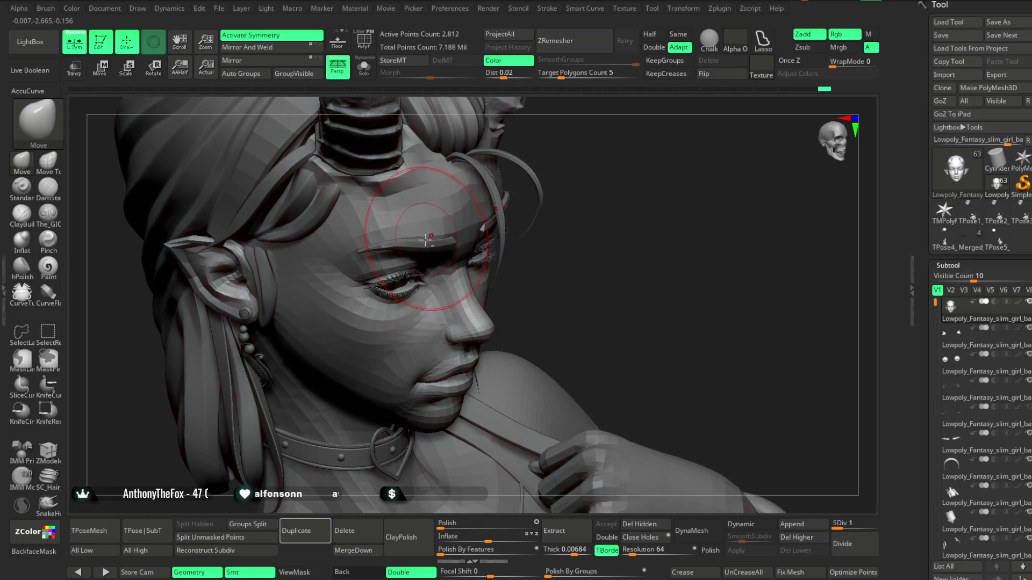
Step: Frame the whole bust frontally, close in on the face and bring up the quick brush palette
{"action": "mouse_move", "coordinate": [407, 243]}
{"action": "right_mouse_down"}
{"action": "mouse_move", "coordinate": [593, 205]}
{"action": "mouse_move", "coordinate": [597, 216]}
{"action": "mouse_move", "coordinate": [615, 184]}
{"action": "mouse_move", "coordinate": [646, 190]}
{"action": "mouse_move", "coordinate": [641, 165]}
{"action": "mouse_move", "coordinate": [596, 238]}
{"action": "right_mouse_up"}
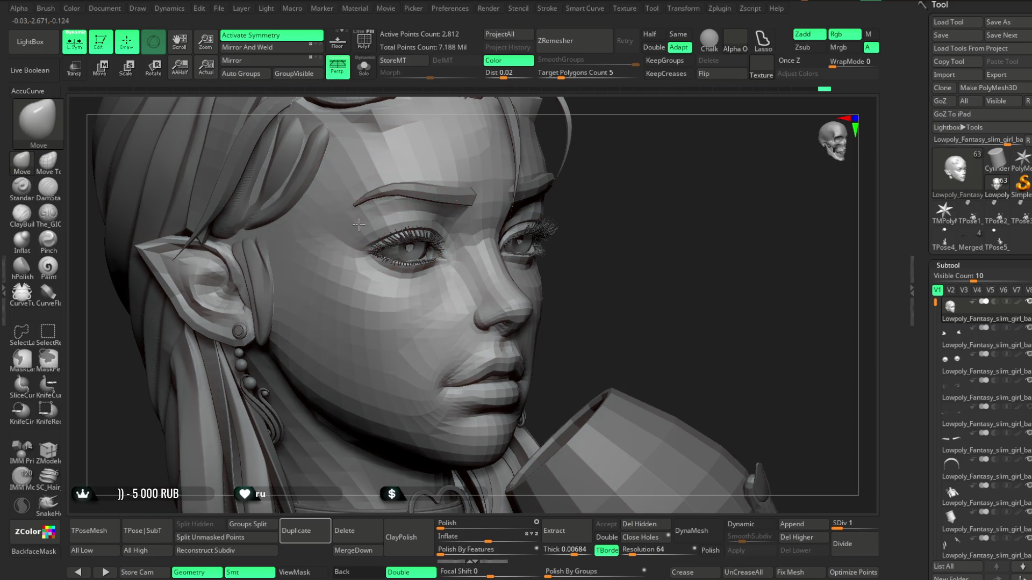
{"action": "right_click_drag", "start_coordinate": [597, 238], "coordinate": [637, 167], "text": "ctrl"}
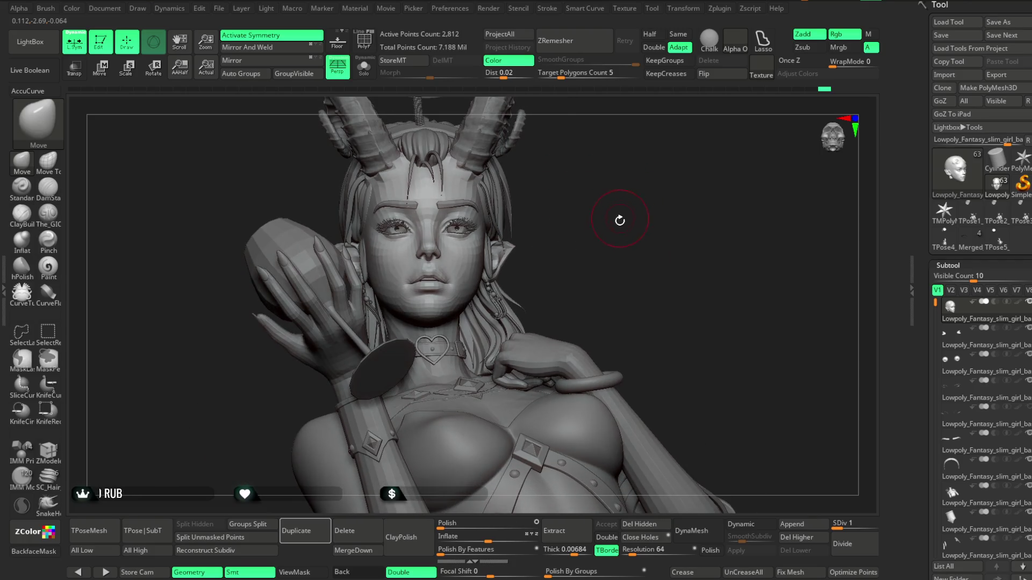
{"action": "mouse_move", "coordinate": [621, 264]}
{"action": "right_mouse_down", "text": "ctrl"}
{"action": "mouse_move", "coordinate": [637, 226]}
{"action": "mouse_move", "coordinate": [707, 174]}
{"action": "mouse_move", "coordinate": [702, 258]}
{"action": "mouse_move", "coordinate": [677, 193]}
{"action": "mouse_move", "coordinate": [650, 172]}
{"action": "mouse_move", "coordinate": [619, 198]}
{"action": "mouse_move", "coordinate": [616, 290]}
{"action": "mouse_move", "coordinate": [620, 243]}
{"action": "mouse_move", "coordinate": [679, 292]}
{"action": "mouse_move", "coordinate": [689, 219]}
{"action": "right_mouse_up", "text": "ctrl"}
{"action": "right_click", "coordinate": [604, 318]}
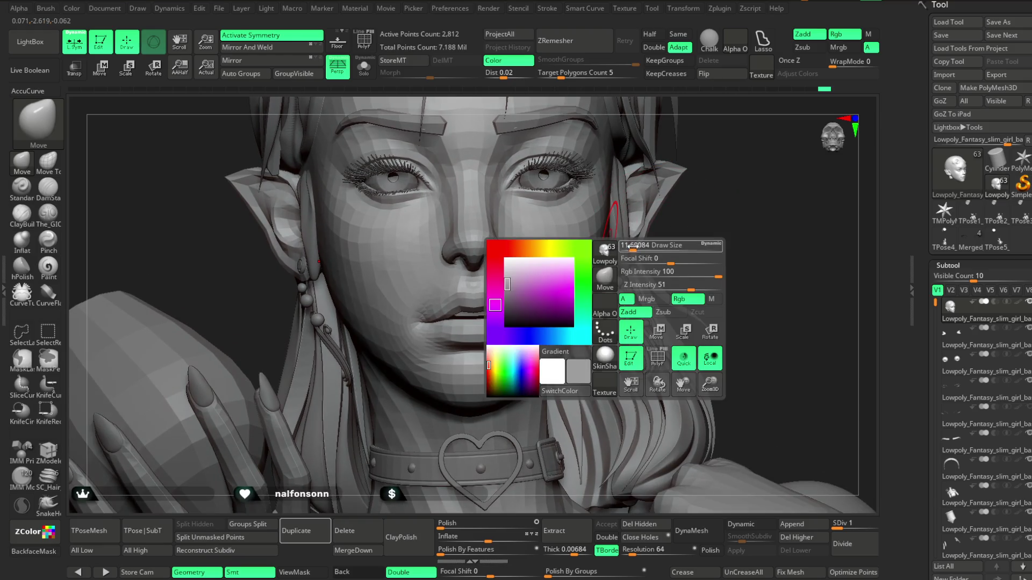
Step: Inspect the head from both profiles and three-quarter views, checking quick brush settings
{"action": "left_click", "coordinate": [766, 323]}
{"action": "right_click_drag", "start_coordinate": [629, 234], "coordinate": [574, 335], "text": "ctrl"}
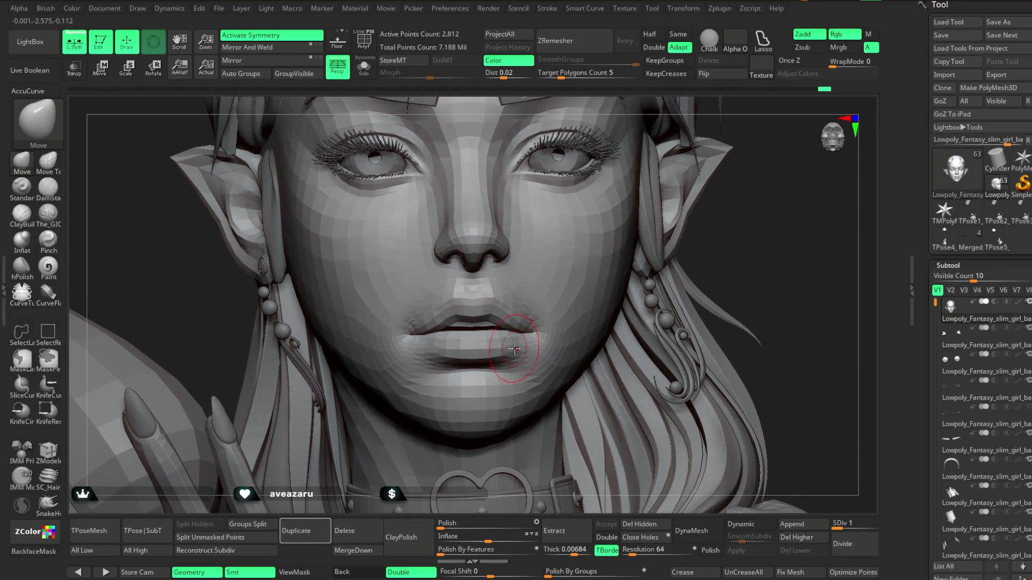
{"action": "right_click_drag", "start_coordinate": [755, 184], "coordinate": [491, 338]}
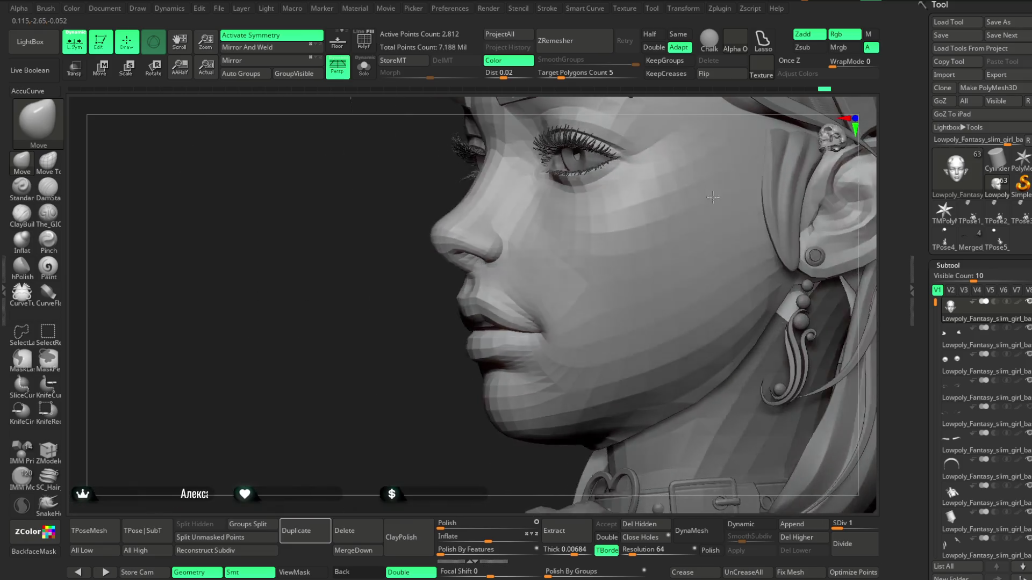
{"action": "mouse_move", "coordinate": [456, 391]}
{"action": "right_mouse_down"}
{"action": "mouse_move", "coordinate": [479, 287]}
{"action": "mouse_move", "coordinate": [633, 246]}
{"action": "mouse_move", "coordinate": [460, 358]}
{"action": "right_mouse_up"}
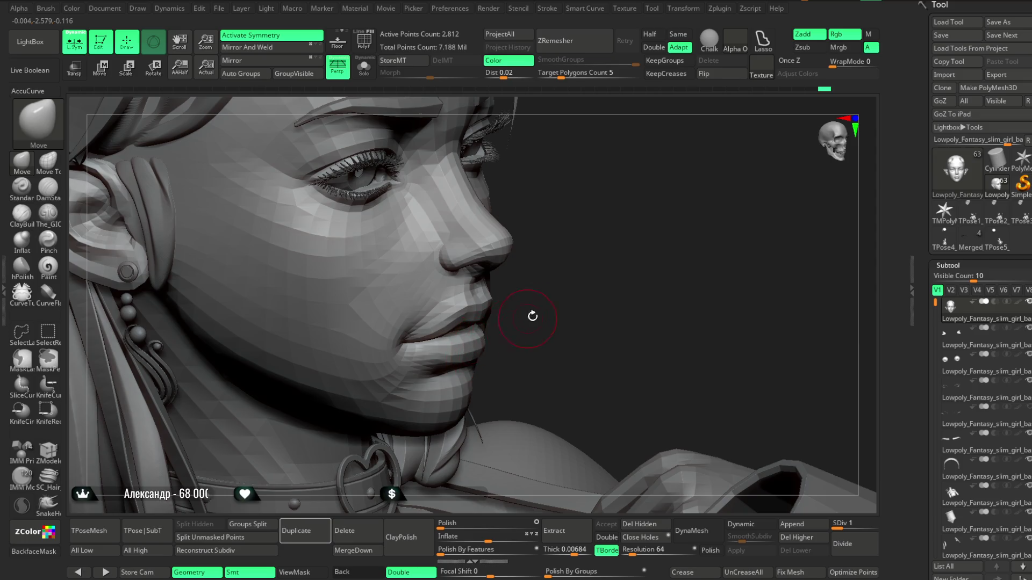
{"action": "right_click_drag", "start_coordinate": [530, 316], "coordinate": [493, 343]}
{"action": "key", "text": "space"}
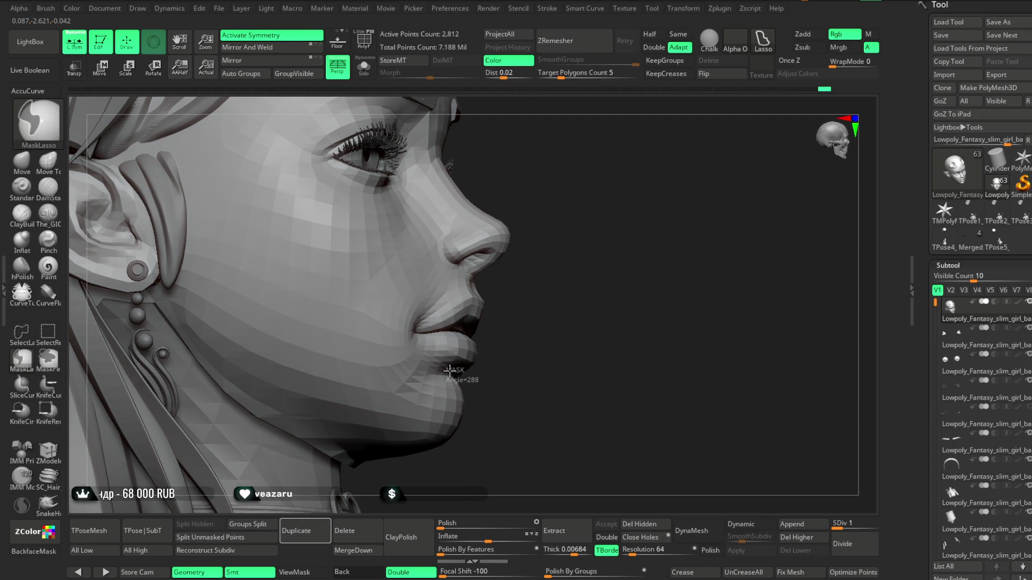
{"action": "right_click_drag", "start_coordinate": [499, 448], "coordinate": [526, 365]}
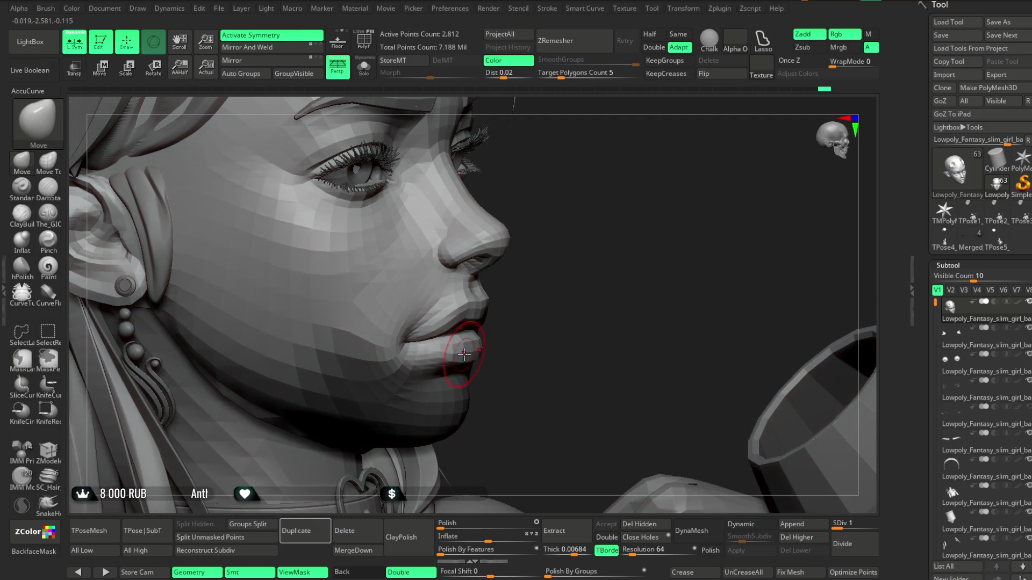
{"action": "mouse_move", "coordinate": [450, 352]}
{"action": "right_mouse_down"}
{"action": "mouse_move", "coordinate": [442, 349]}
{"action": "mouse_move", "coordinate": [496, 320]}
{"action": "right_mouse_up"}
{"action": "key", "text": "space"}
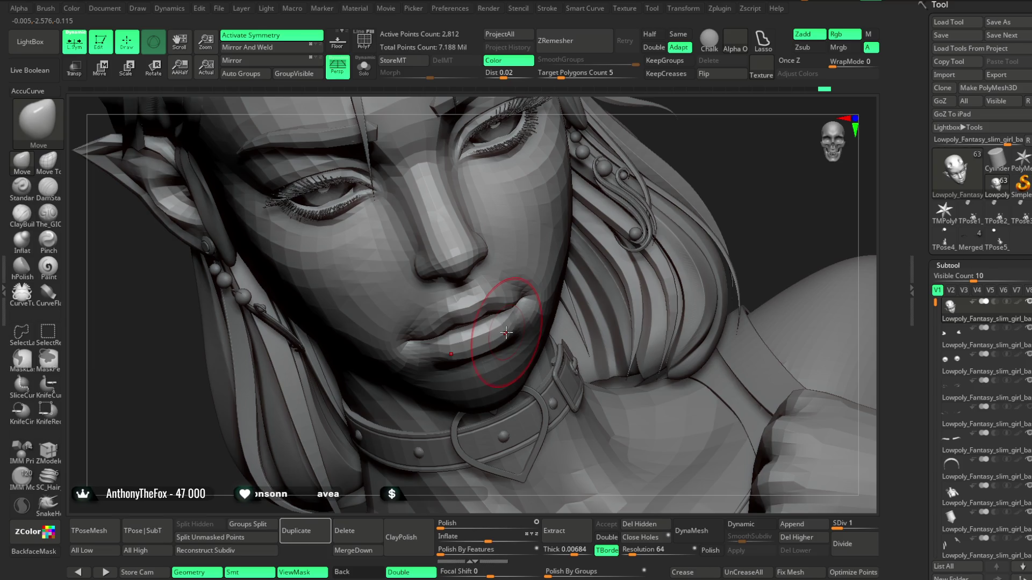
{"action": "mouse_move", "coordinate": [463, 504]}
{"action": "right_mouse_down"}
{"action": "mouse_move", "coordinate": [549, 322]}
{"action": "mouse_move", "coordinate": [605, 305]}
{"action": "mouse_move", "coordinate": [607, 293]}
{"action": "right_mouse_up"}
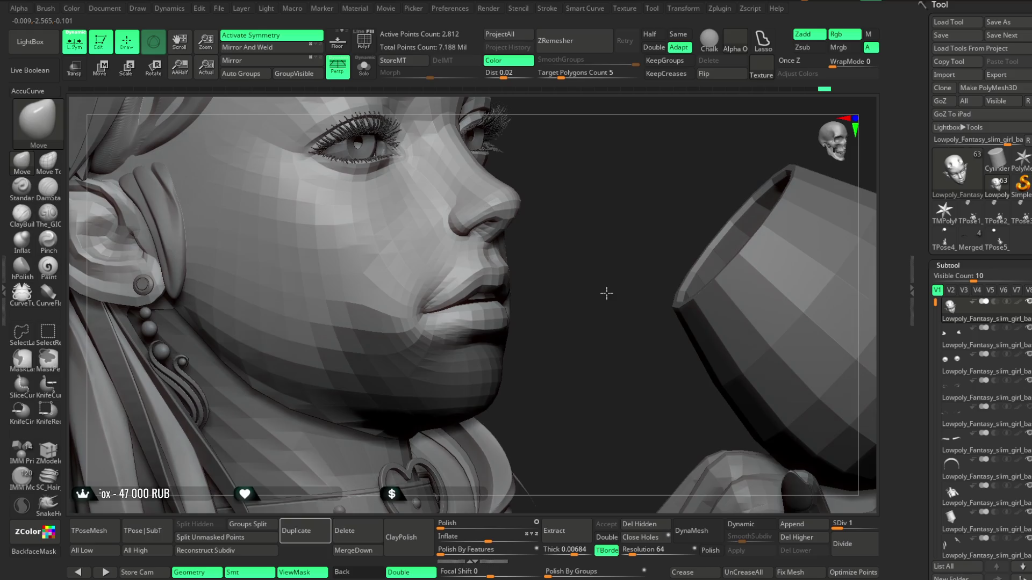
Step: Mask the jaw and chin with MaskLasso, invert so only the mouth is free, and ready the brush
{"action": "key", "text": "ctrl"}
{"action": "left_click_drag", "start_coordinate": [460, 302], "coordinate": [575, 289], "text": "ctrl"}
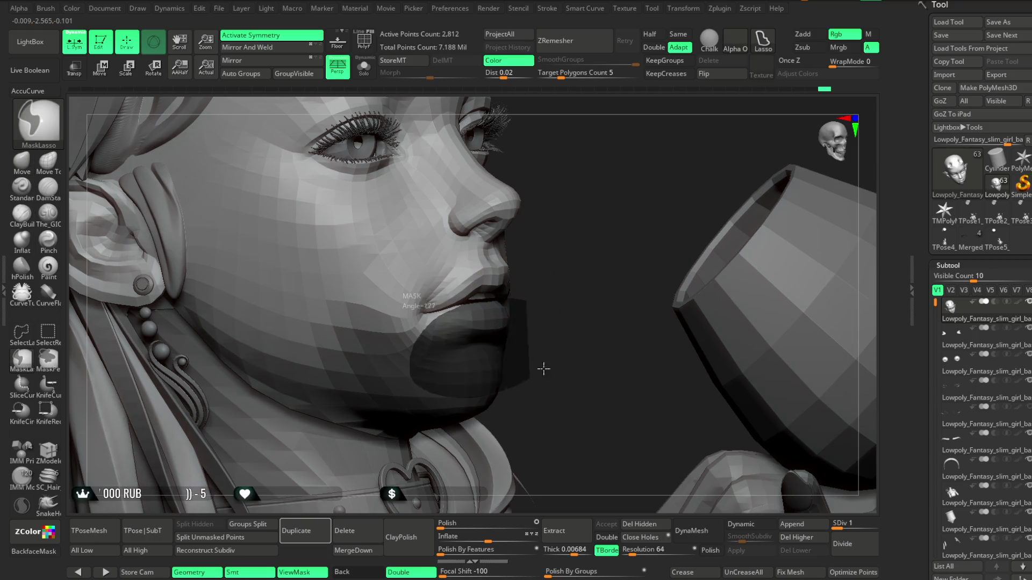
{"action": "left_click", "coordinate": [558, 274], "text": "ctrl"}
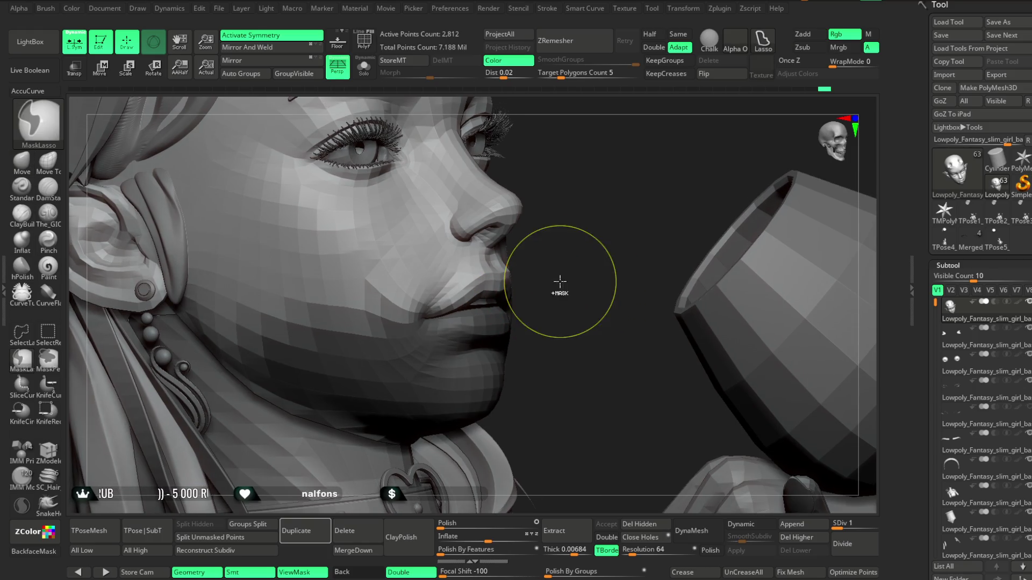
{"action": "mouse_move", "coordinate": [497, 314]}
{"action": "right_mouse_down"}
{"action": "mouse_move", "coordinate": [506, 337]}
{"action": "mouse_move", "coordinate": [517, 266]}
{"action": "right_mouse_up"}
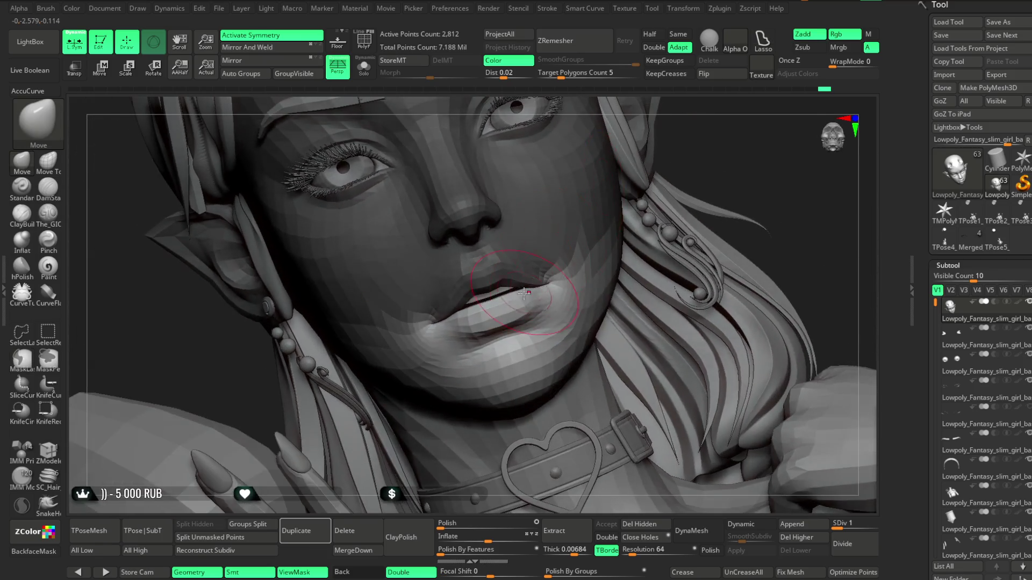
{"action": "key", "text": "space"}
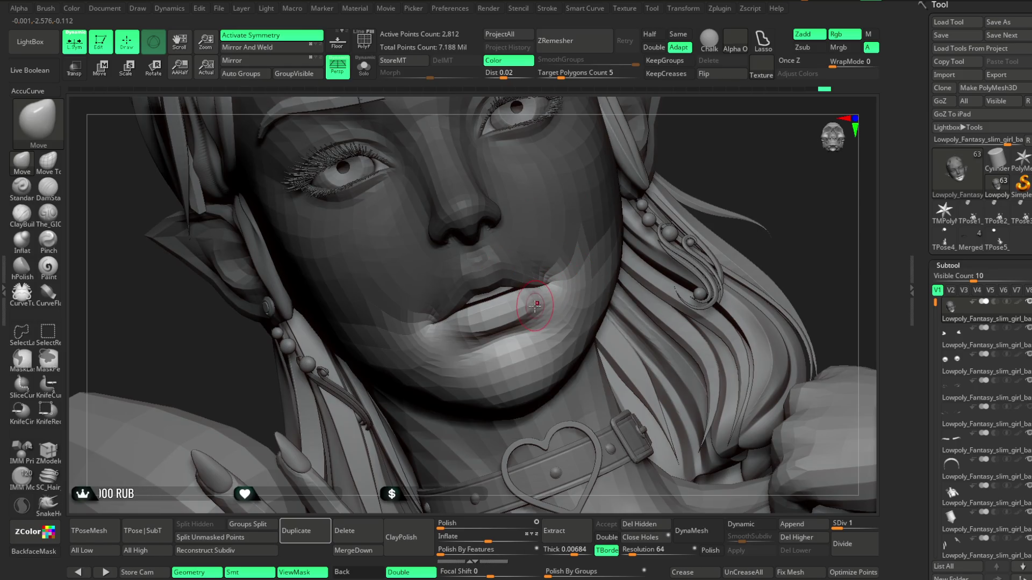
{"action": "key", "text": "b"}
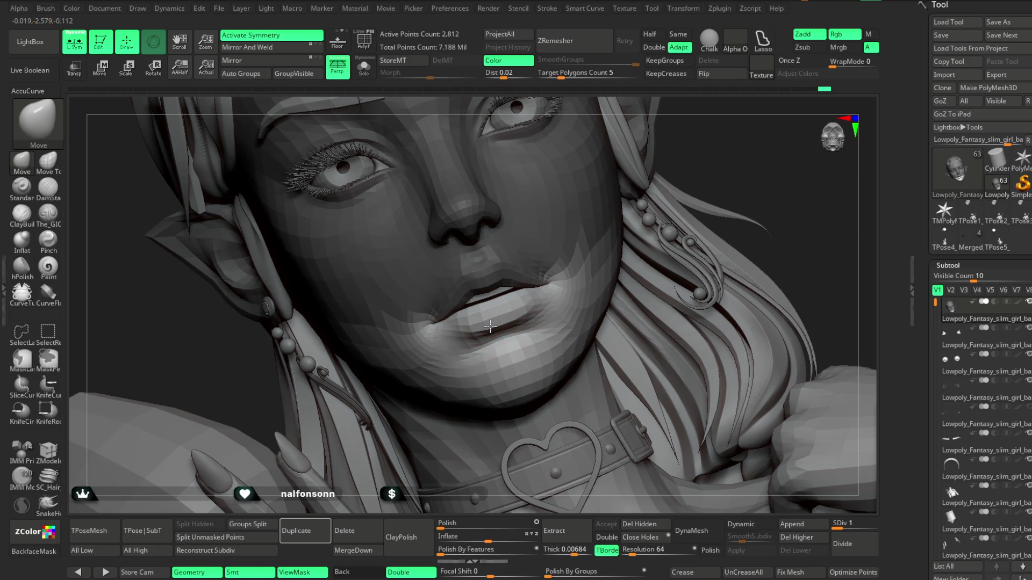
Step: Review the bust from profile and frontal angles, then bring up the LightBox content browser
{"action": "right_click_drag", "start_coordinate": [724, 148], "coordinate": [589, 278]}
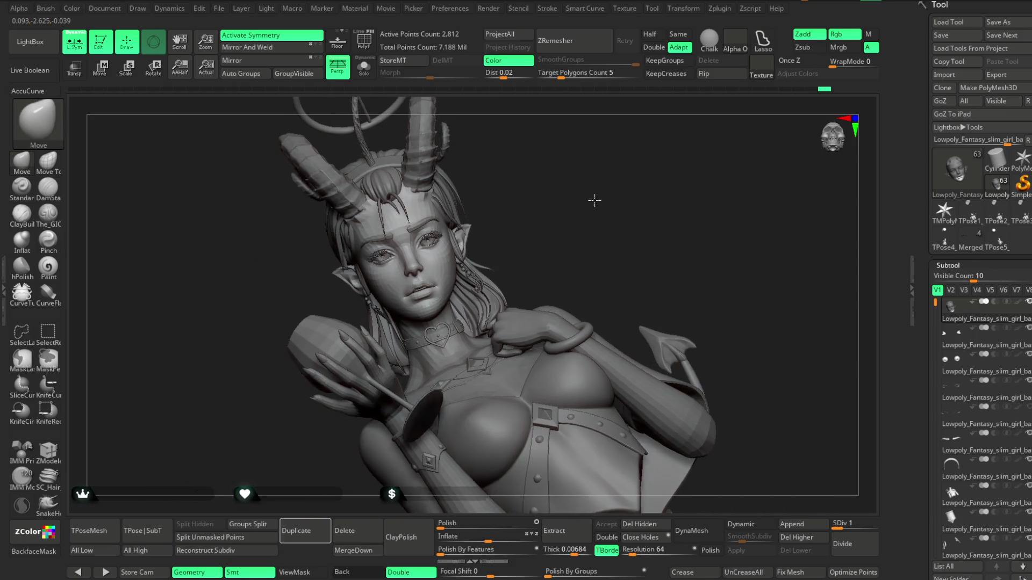
{"action": "key", "text": "space"}
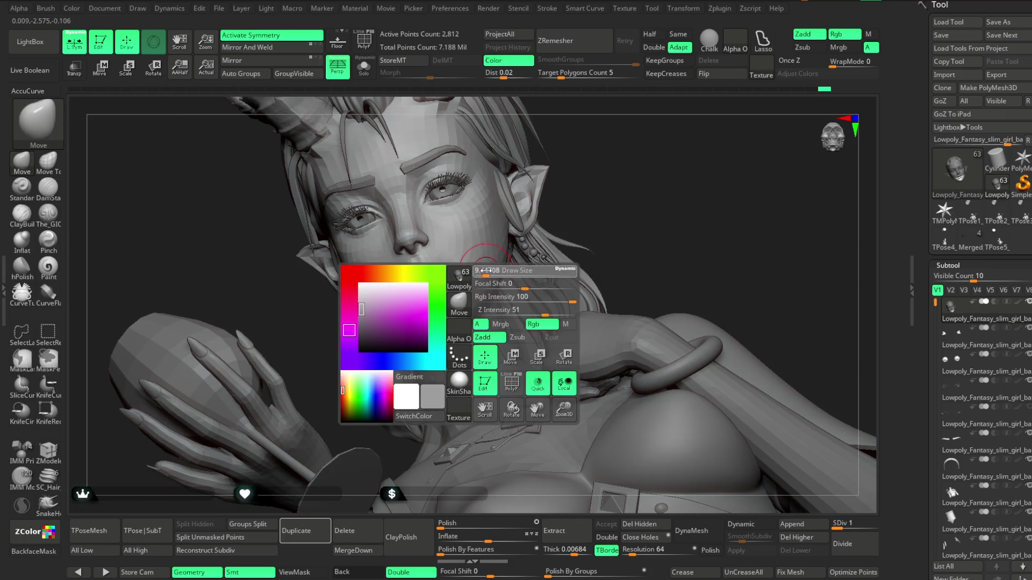
{"action": "mouse_move", "coordinate": [613, 202]}
{"action": "right_mouse_down"}
{"action": "mouse_move", "coordinate": [610, 184]}
{"action": "mouse_move", "coordinate": [602, 218]}
{"action": "mouse_move", "coordinate": [573, 249]}
{"action": "mouse_move", "coordinate": [492, 280]}
{"action": "mouse_move", "coordinate": [614, 186]}
{"action": "mouse_move", "coordinate": [565, 234]}
{"action": "mouse_move", "coordinate": [570, 320]}
{"action": "right_mouse_up"}
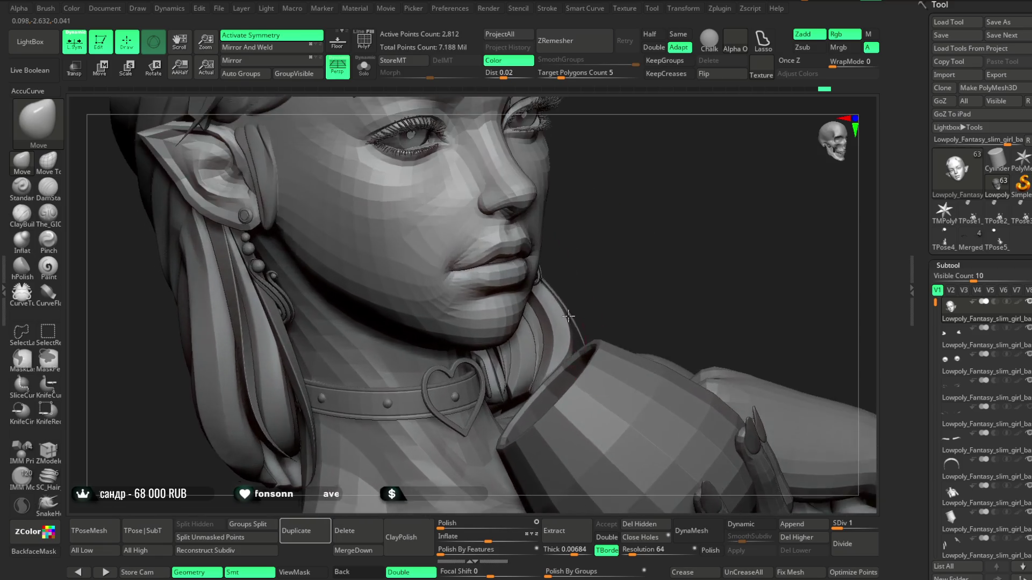
{"action": "right_click", "coordinate": [557, 274]}
{"action": "right_click_drag", "start_coordinate": [577, 266], "coordinate": [439, 284]}
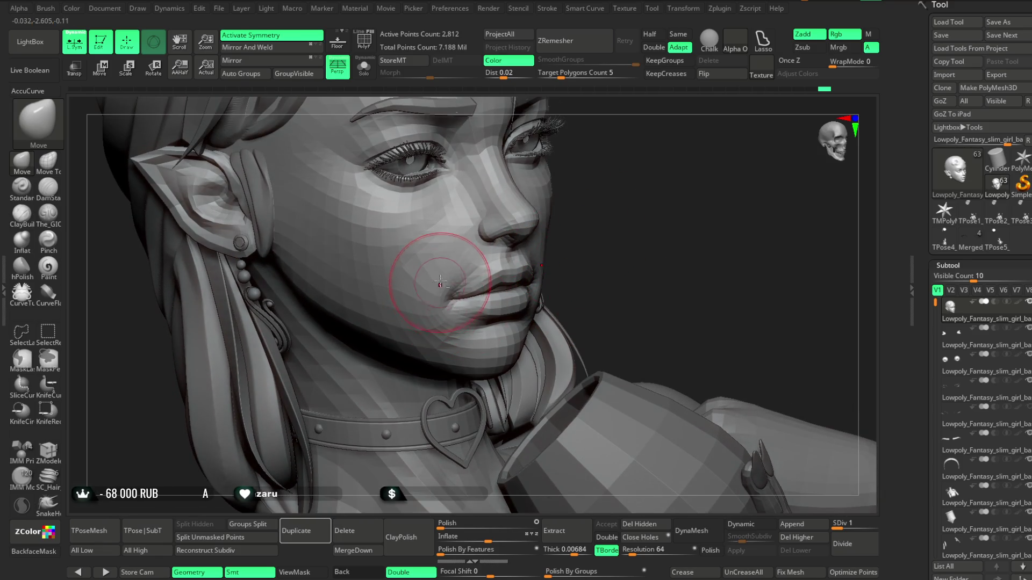
{"action": "right_click_drag", "start_coordinate": [535, 218], "coordinate": [462, 245]}
{"action": "mouse_move", "coordinate": [564, 196]}
{"action": "right_mouse_down"}
{"action": "mouse_move", "coordinate": [451, 242]}
{"action": "mouse_move", "coordinate": [474, 241]}
{"action": "mouse_move", "coordinate": [629, 113]}
{"action": "mouse_move", "coordinate": [481, 234]}
{"action": "right_mouse_up"}
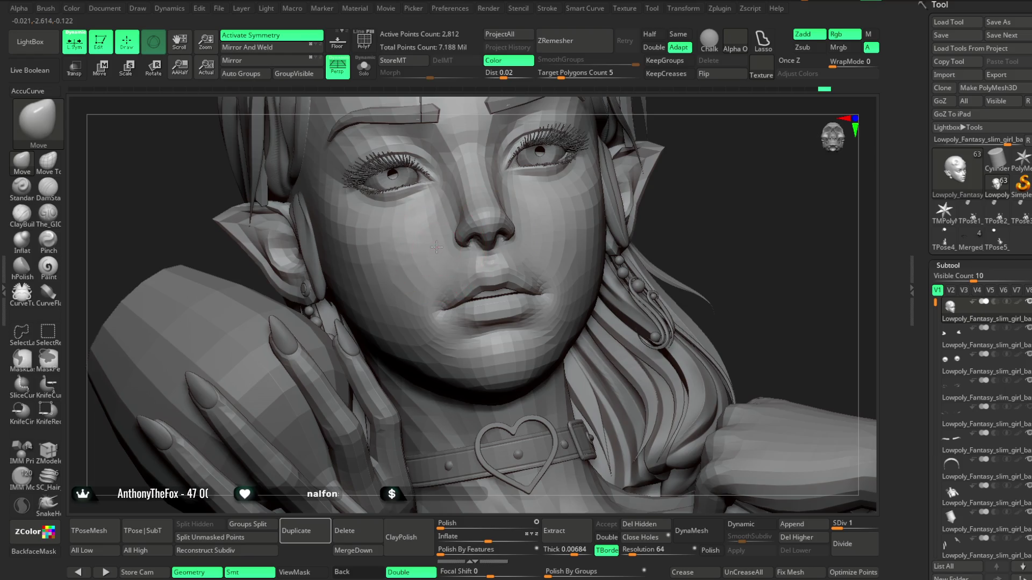
{"action": "mouse_move", "coordinate": [651, 212]}
{"action": "right_mouse_down", "text": "ctrl"}
{"action": "mouse_move", "coordinate": [669, 169]}
{"action": "mouse_move", "coordinate": [646, 159]}
{"action": "mouse_move", "coordinate": [628, 186]}
{"action": "mouse_move", "coordinate": [599, 193]}
{"action": "right_mouse_up", "text": "ctrl"}
{"action": "left_click", "coordinate": [30, 41]}
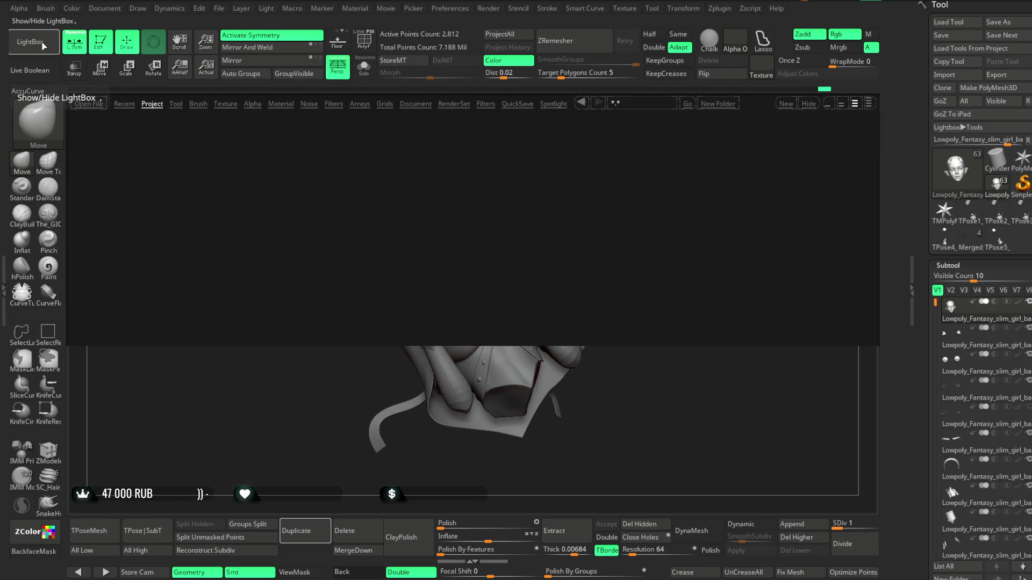
Step: Load the mah_castom.zmt material from LightBox and show polypaint colours on all subtools
{"action": "left_click", "coordinate": [123, 103]}
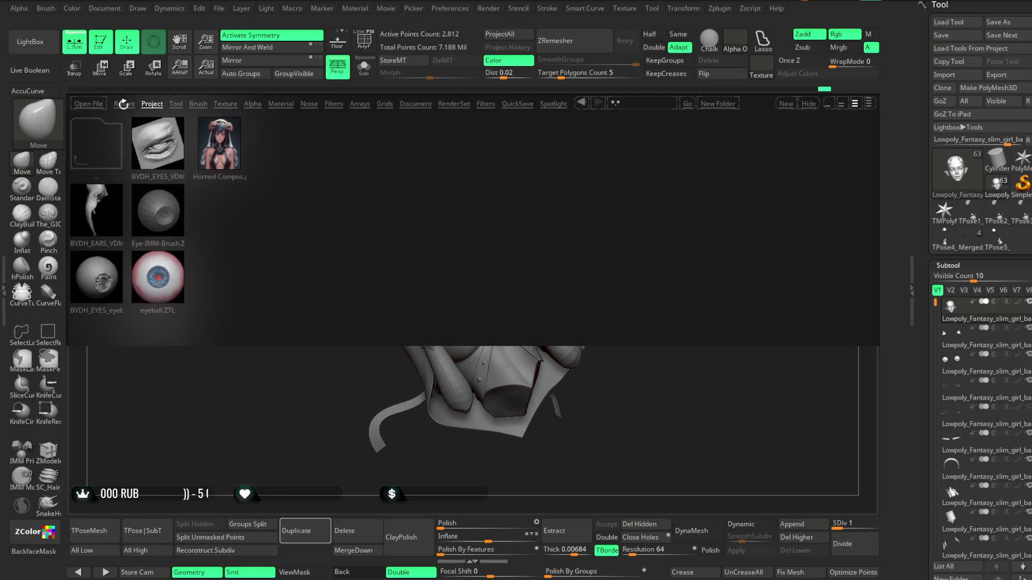
{"action": "left_click", "coordinate": [281, 105]}
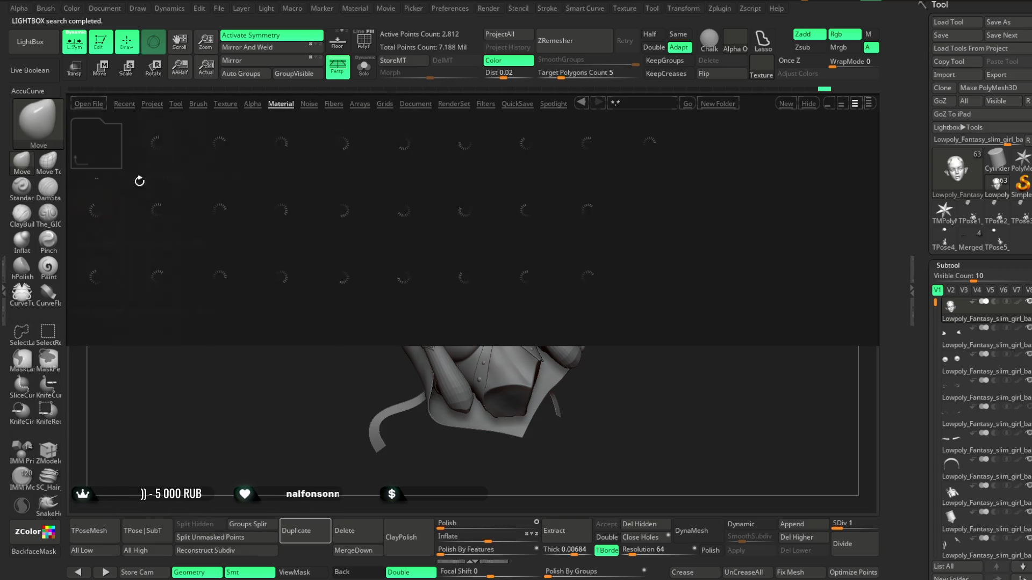
{"action": "double_click", "coordinate": [157, 278]}
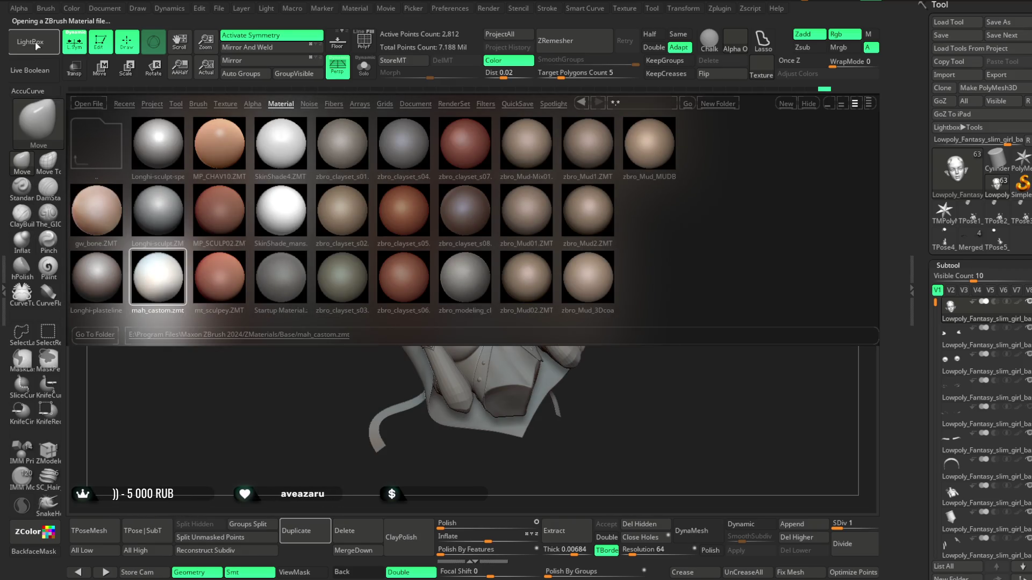
{"action": "left_click", "coordinate": [36, 44]}
{"action": "left_click", "coordinate": [1027, 305], "text": "shift"}
Step: Check the render properties, then adjust the material's Wax Modifiers strength
{"action": "mouse_move", "coordinate": [596, 192]}
{"action": "right_mouse_down", "text": "ctrl"}
{"action": "mouse_move", "coordinate": [606, 217]}
{"action": "mouse_move", "coordinate": [610, 197]}
{"action": "right_mouse_up", "text": "ctrl"}
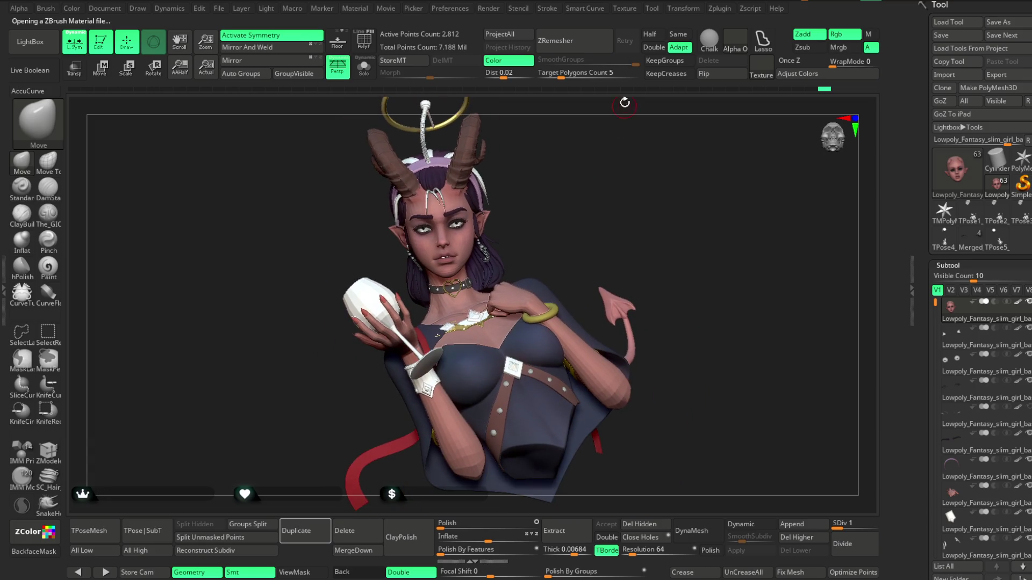
{"action": "left_click", "coordinate": [491, 9]}
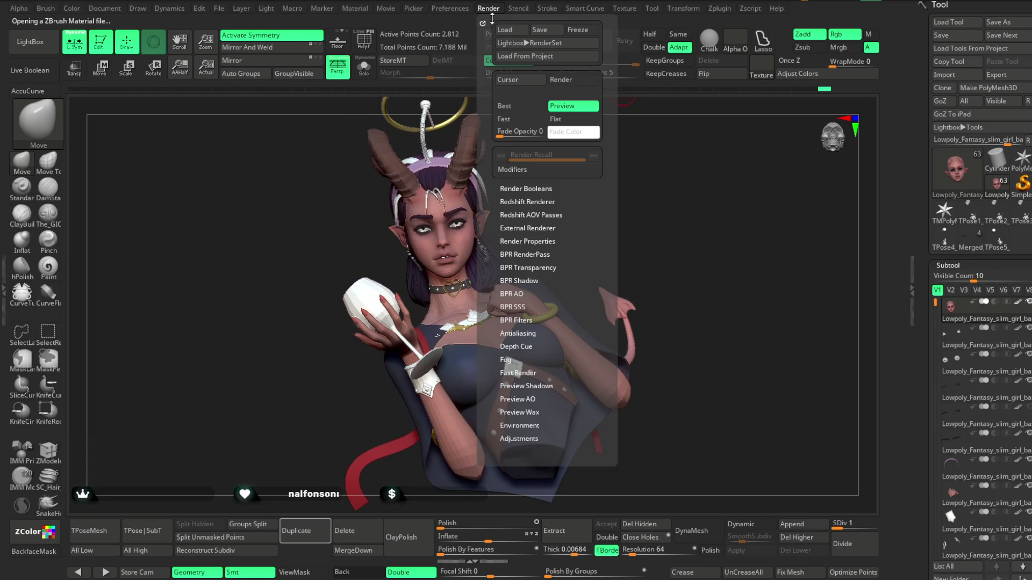
{"action": "left_click", "coordinate": [528, 241]}
{"action": "left_click", "coordinate": [343, 267]}
{"action": "right_click_drag", "start_coordinate": [344, 267], "coordinate": [556, 206]}
{"action": "left_click", "coordinate": [266, 9]}
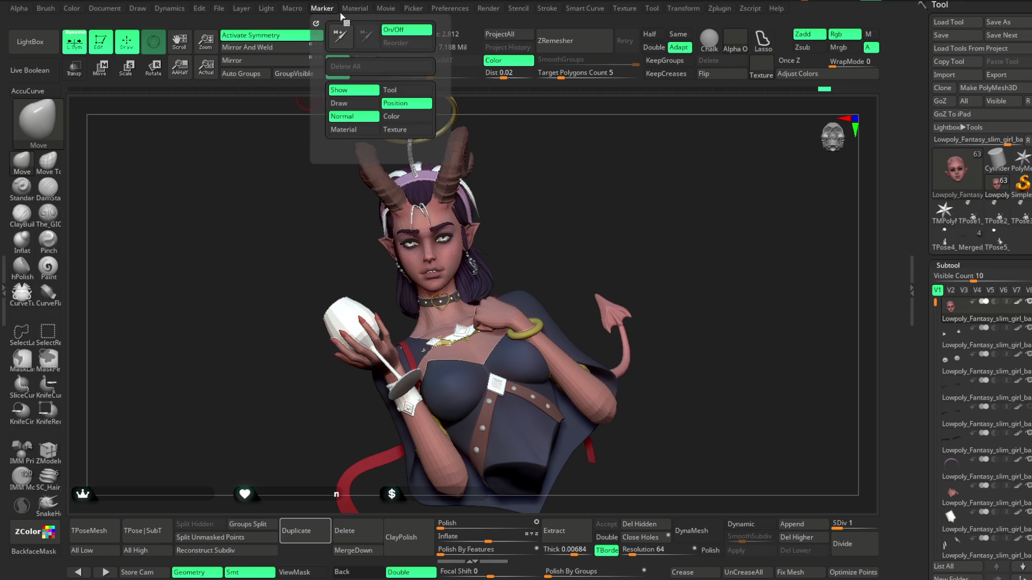
{"action": "left_click", "coordinate": [386, 218]}
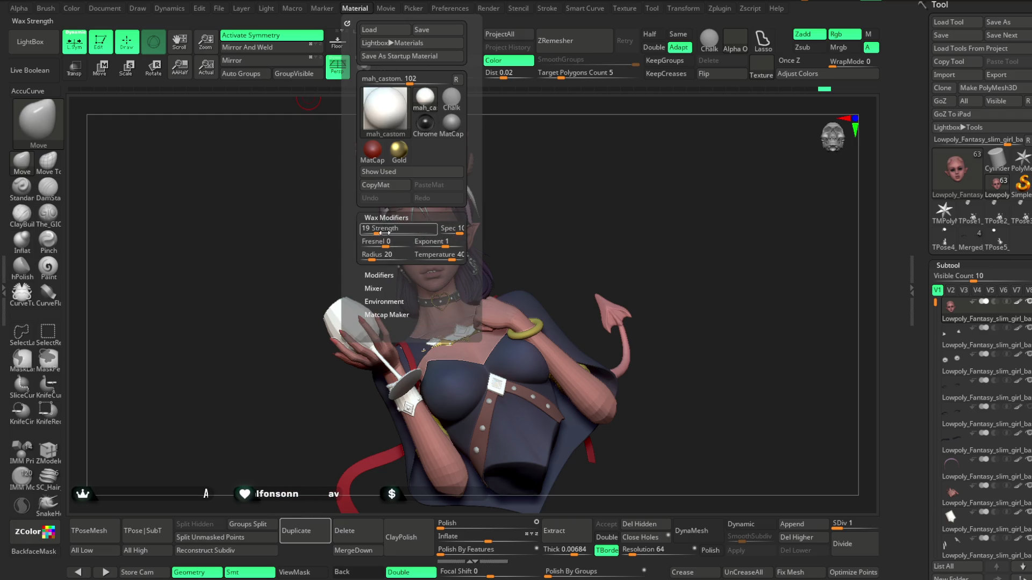
{"action": "left_click", "coordinate": [602, 200]}
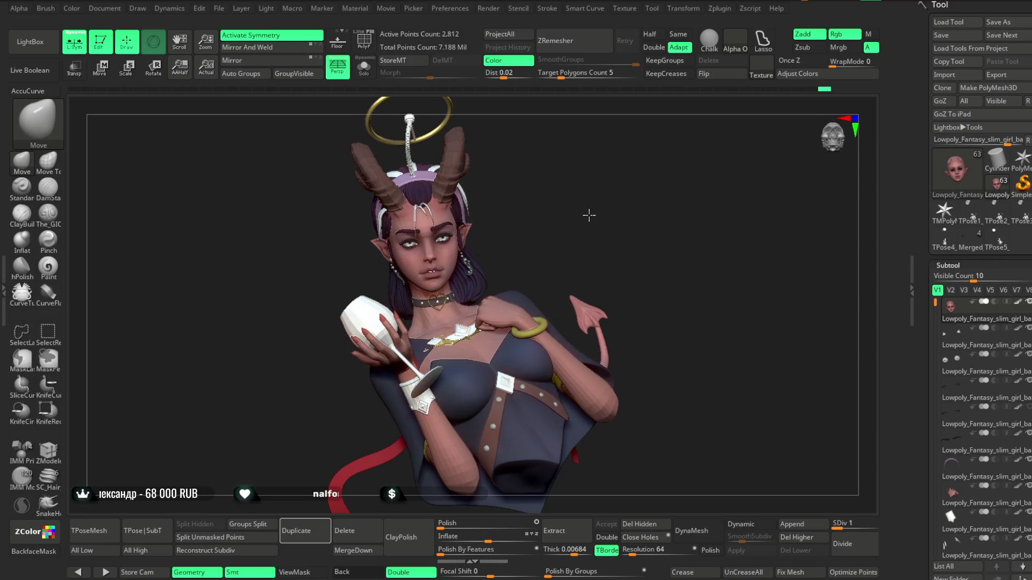
Step: Try SkinShade4, then apply SkinShade_mans.zmt from LightBox and zoom onto the upper body
{"action": "left_click", "coordinate": [33, 42]}
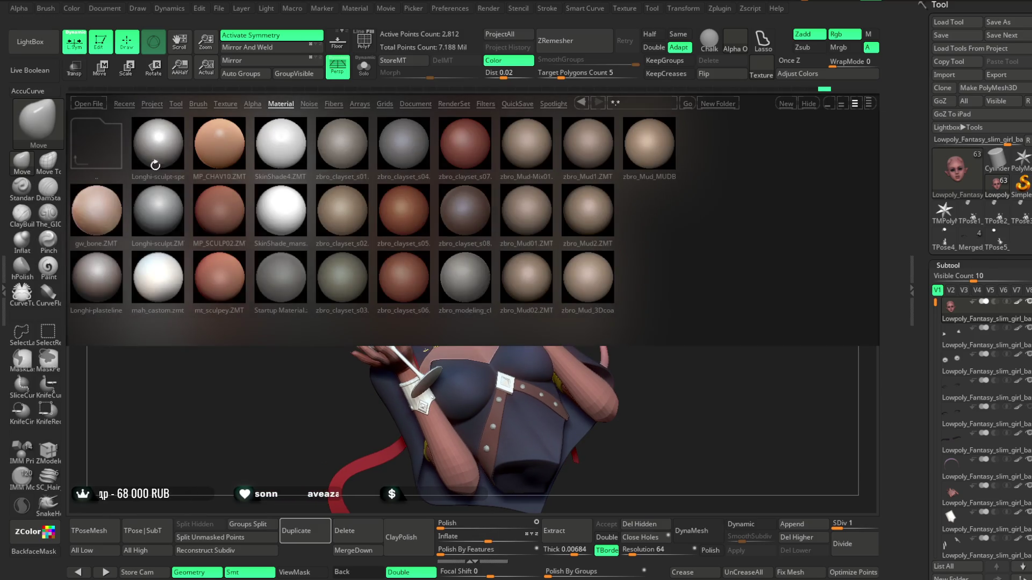
{"action": "left_click", "coordinate": [277, 149]}
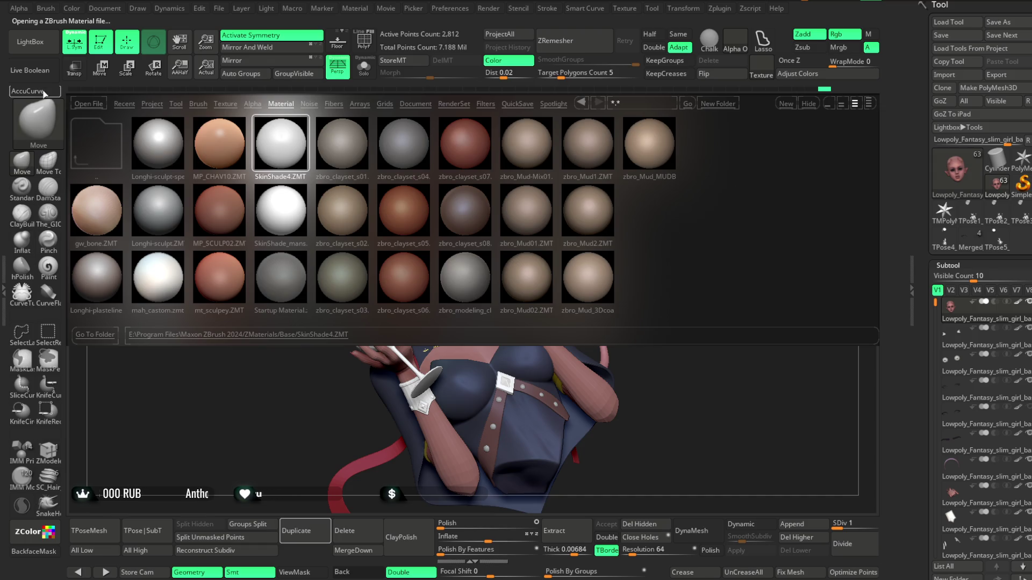
{"action": "left_click", "coordinate": [32, 42]}
{"action": "left_click", "coordinate": [32, 42]}
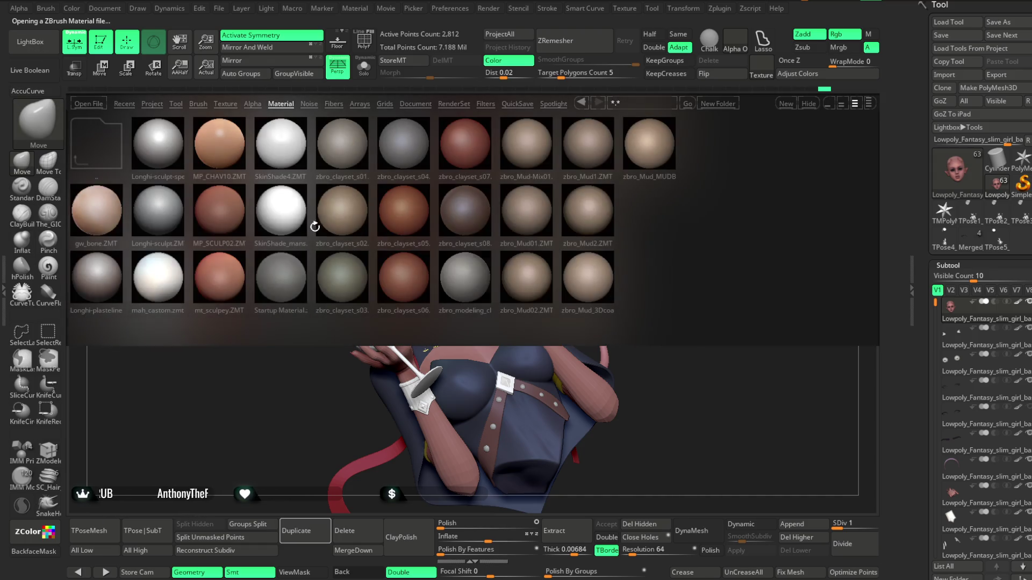
{"action": "left_click", "coordinate": [281, 212]}
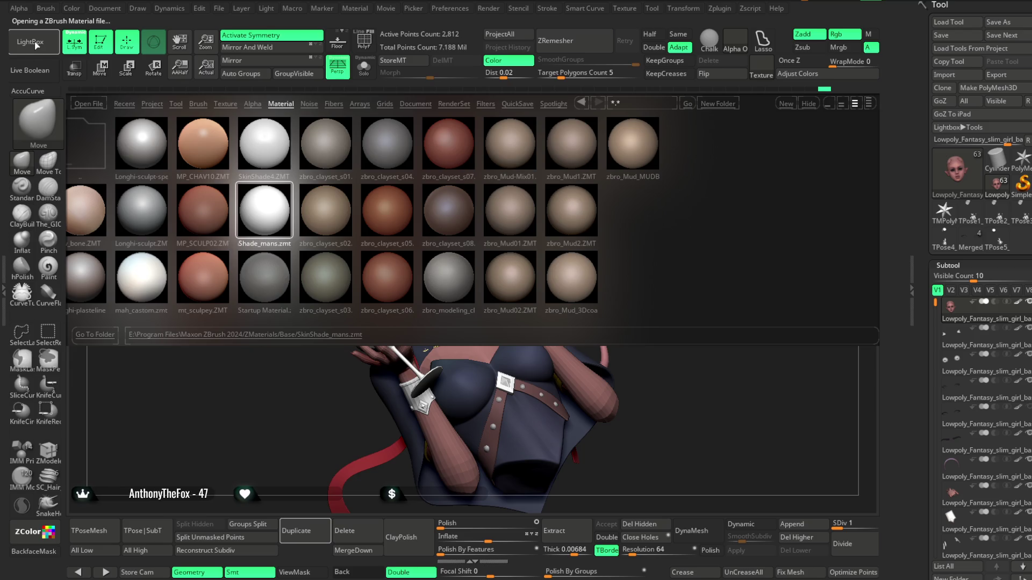
{"action": "left_click", "coordinate": [30, 41]}
{"action": "mouse_move", "coordinate": [547, 181]}
{"action": "right_mouse_down"}
{"action": "mouse_move", "coordinate": [531, 188]}
{"action": "mouse_move", "coordinate": [577, 187]}
{"action": "mouse_move", "coordinate": [556, 193]}
{"action": "mouse_move", "coordinate": [576, 219]}
{"action": "mouse_move", "coordinate": [576, 200]}
{"action": "right_mouse_up"}
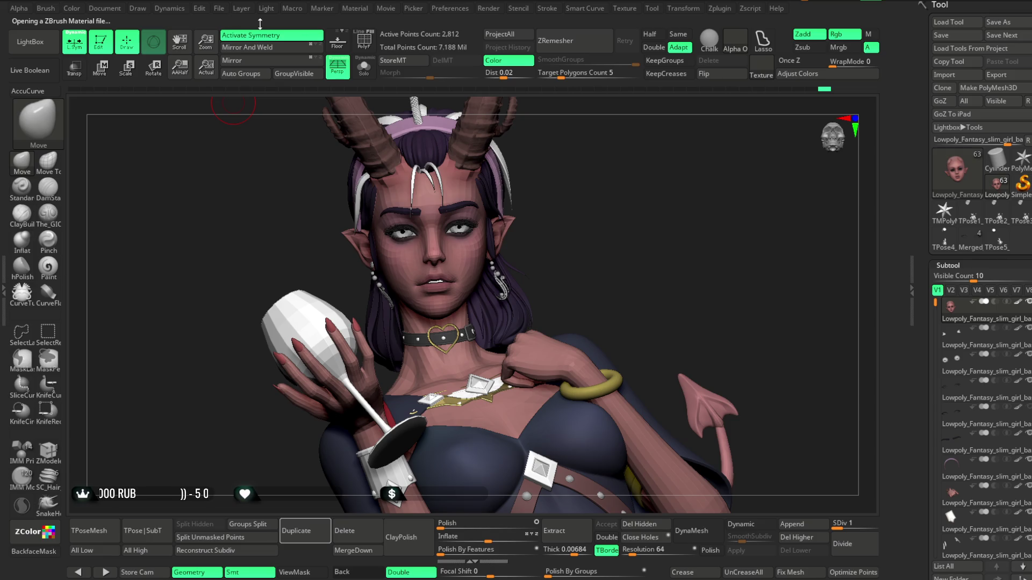
Step: Raise the SkinShade_mans wax strength and its specular to about 0.12
{"action": "left_click", "coordinate": [355, 8]}
{"action": "left_click_drag", "start_coordinate": [365, 233], "coordinate": [390, 233]}
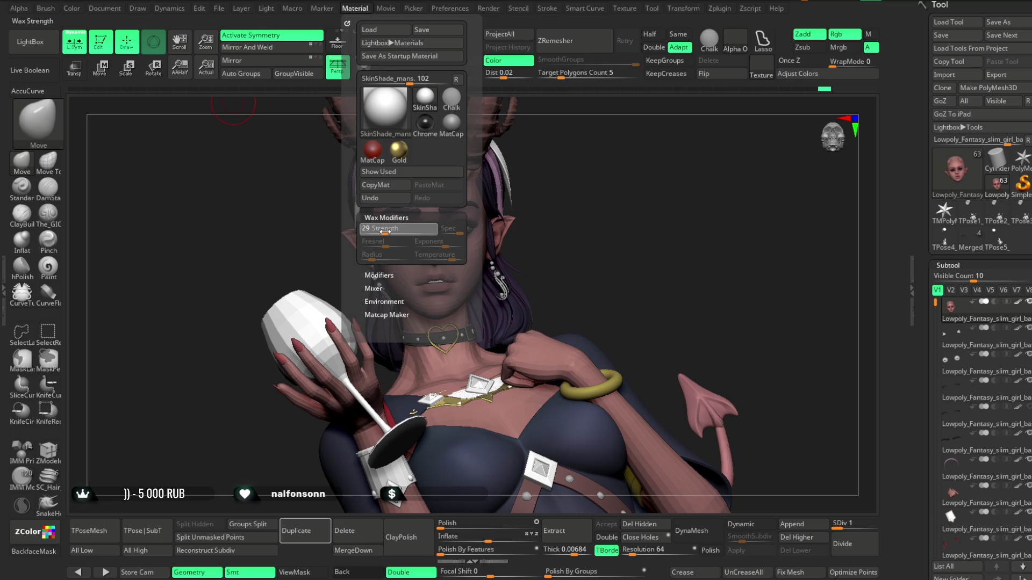
{"action": "left_click", "coordinate": [386, 218]}
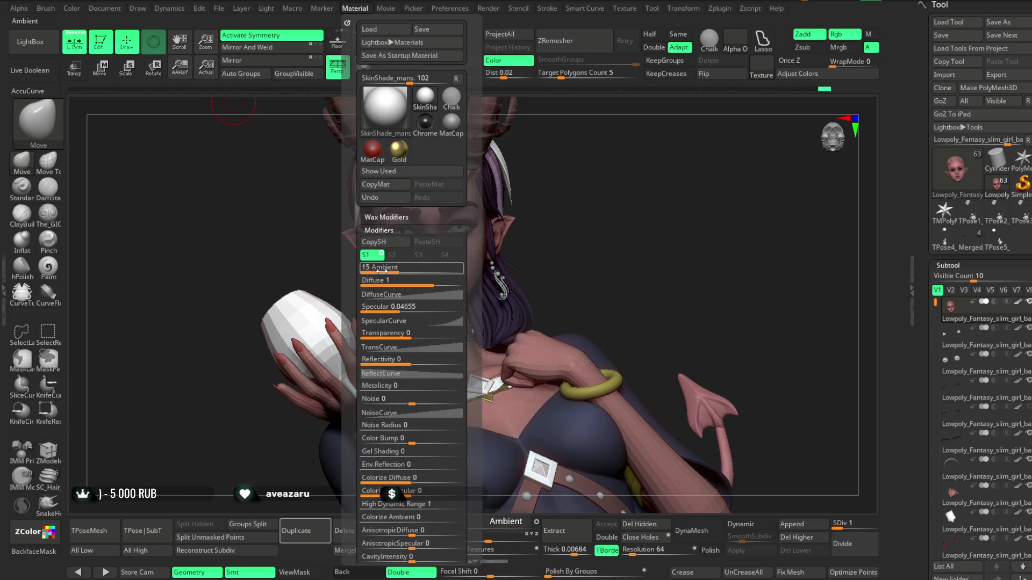
{"action": "left_click_drag", "start_coordinate": [395, 308], "coordinate": [407, 310]}
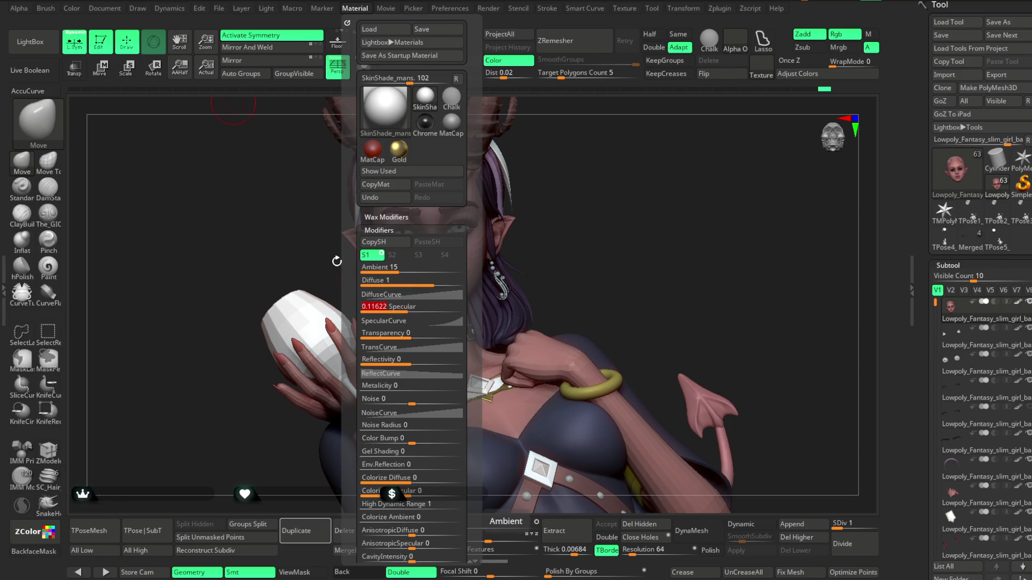
{"action": "left_click", "coordinate": [302, 242]}
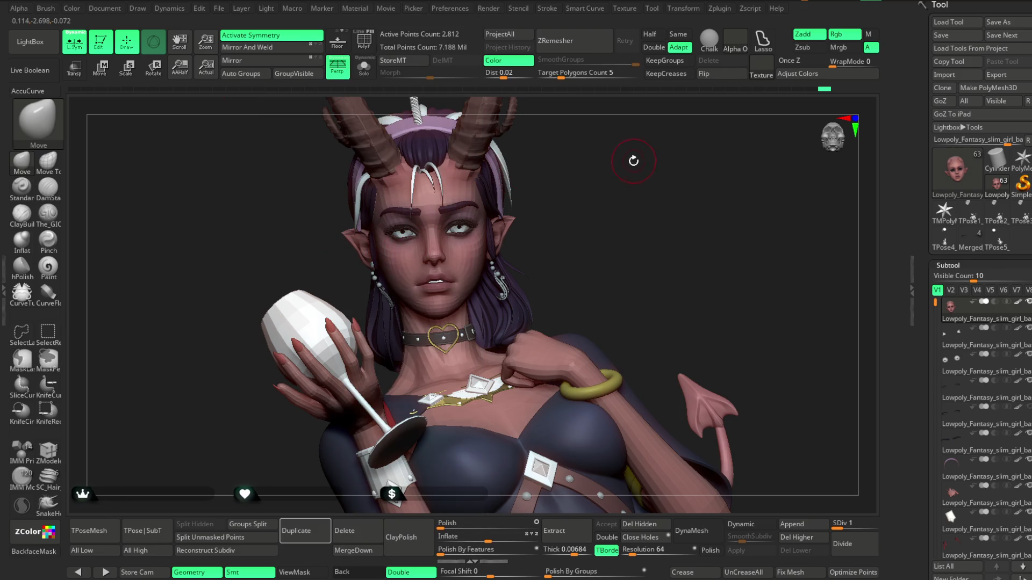
Step: Check the material in the quick palette, orbit to three-quarter and bring up the Light menu
{"action": "right_click", "coordinate": [633, 159]}
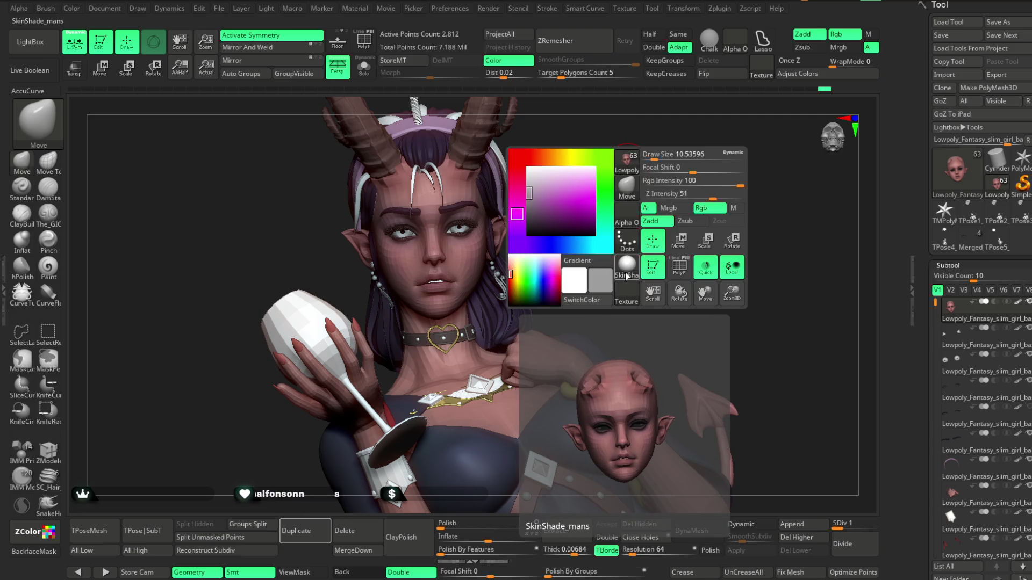
{"action": "left_click", "coordinate": [626, 276]}
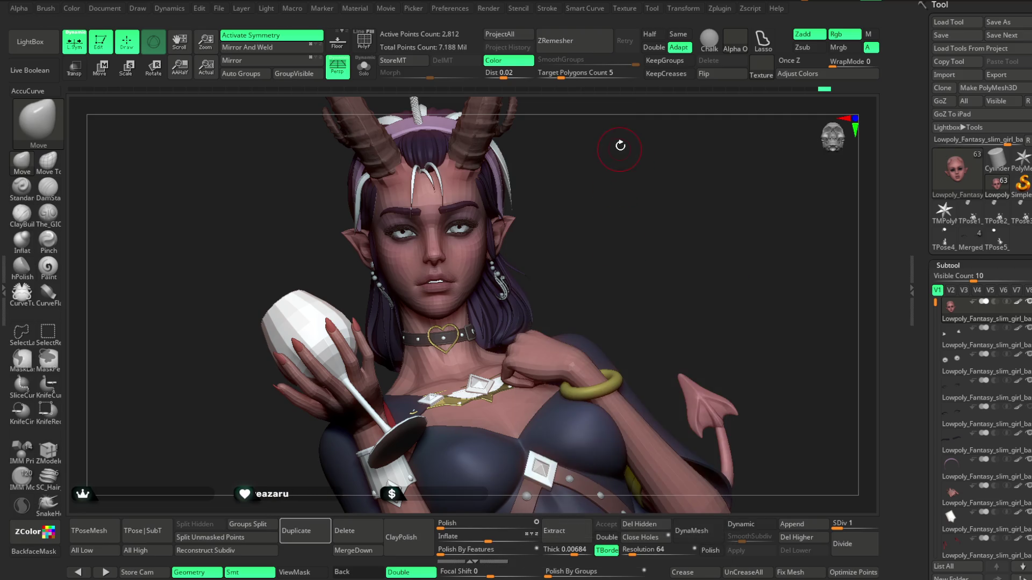
{"action": "mouse_move", "coordinate": [620, 145]}
{"action": "right_mouse_down"}
{"action": "mouse_move", "coordinate": [621, 187]}
{"action": "mouse_move", "coordinate": [536, 179]}
{"action": "right_mouse_up"}
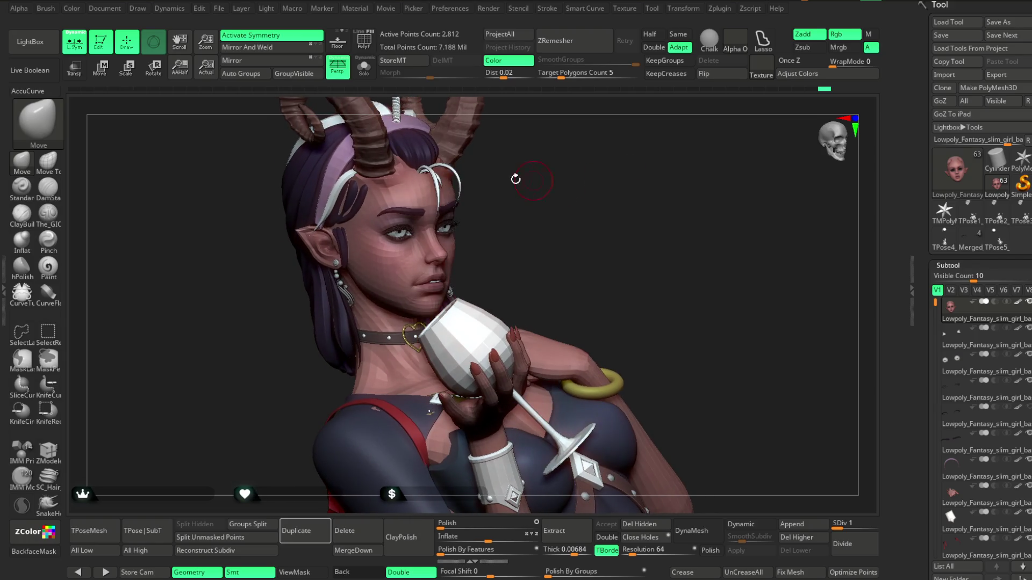
{"action": "left_click", "coordinate": [266, 8]}
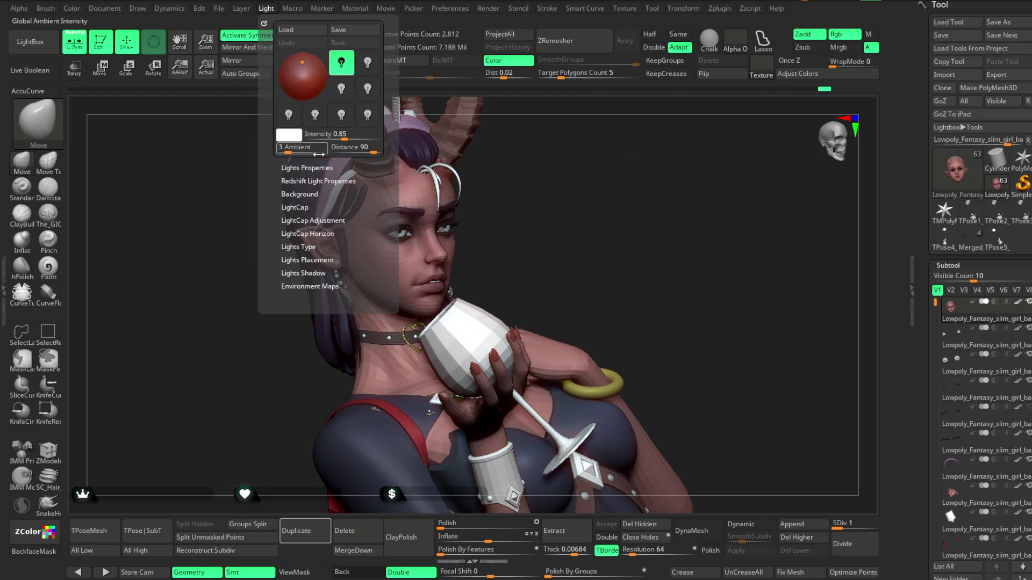
Step: Raise the light intensity to about 1.0 and move the light slightly lower on the model
{"action": "left_click_drag", "start_coordinate": [322, 134], "coordinate": [348, 135]}
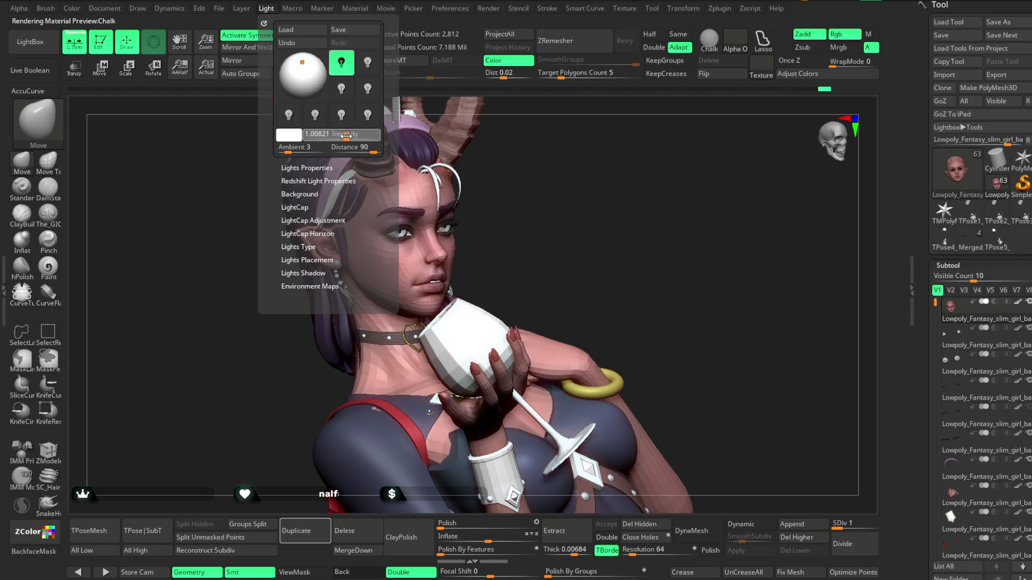
{"action": "left_click", "coordinate": [504, 148]}
{"action": "right_click_drag", "start_coordinate": [504, 146], "coordinate": [451, 161]}
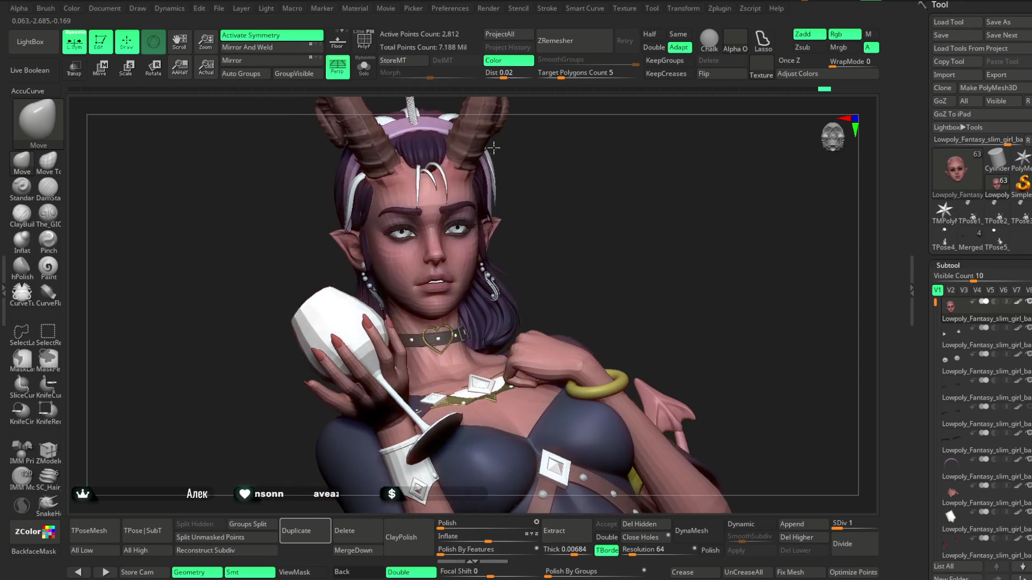
{"action": "left_click", "coordinate": [266, 8]}
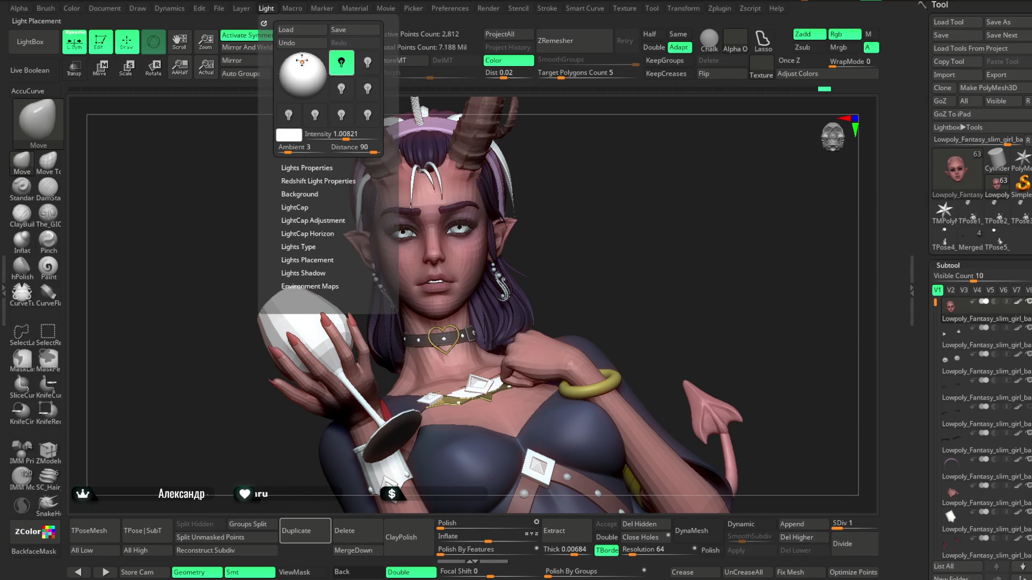
{"action": "left_click_drag", "start_coordinate": [302, 62], "coordinate": [303, 65]}
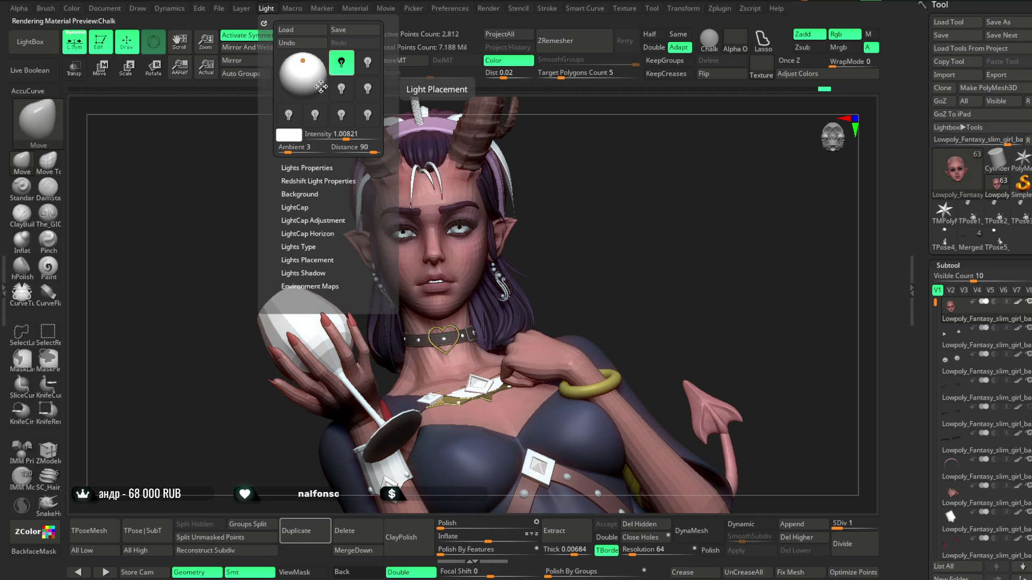
{"action": "mouse_move", "coordinate": [597, 242]}
{"action": "right_mouse_down", "text": "ctrl"}
{"action": "mouse_move", "coordinate": [576, 197]}
{"action": "mouse_move", "coordinate": [593, 324]}
{"action": "mouse_move", "coordinate": [575, 228]}
{"action": "right_mouse_up", "text": "ctrl"}
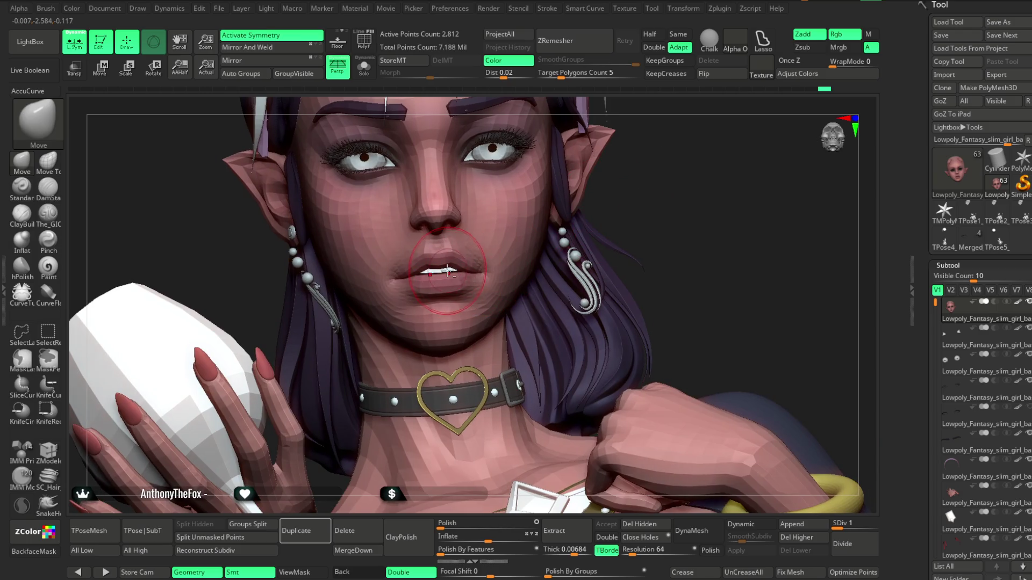
Step: Select the PM3D_Cylinder3D1 subtool, check it with the Move gizmo and return to Draw
{"action": "left_click", "coordinate": [447, 272], "text": "alt"}
{"action": "left_click", "coordinate": [101, 67]}
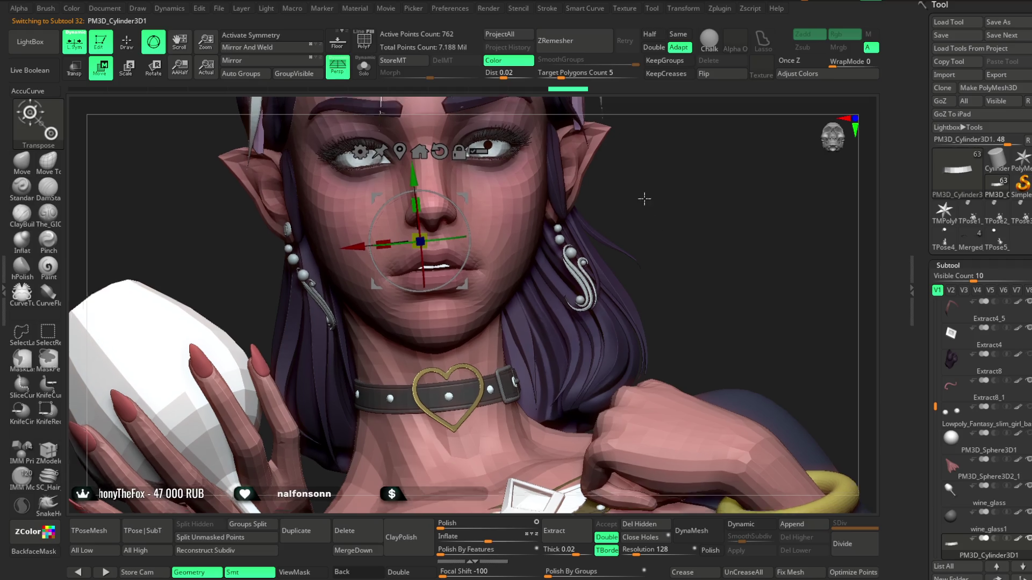
{"action": "right_click_drag", "start_coordinate": [629, 267], "coordinate": [632, 339], "text": "ctrl"}
{"action": "key", "text": "w"}
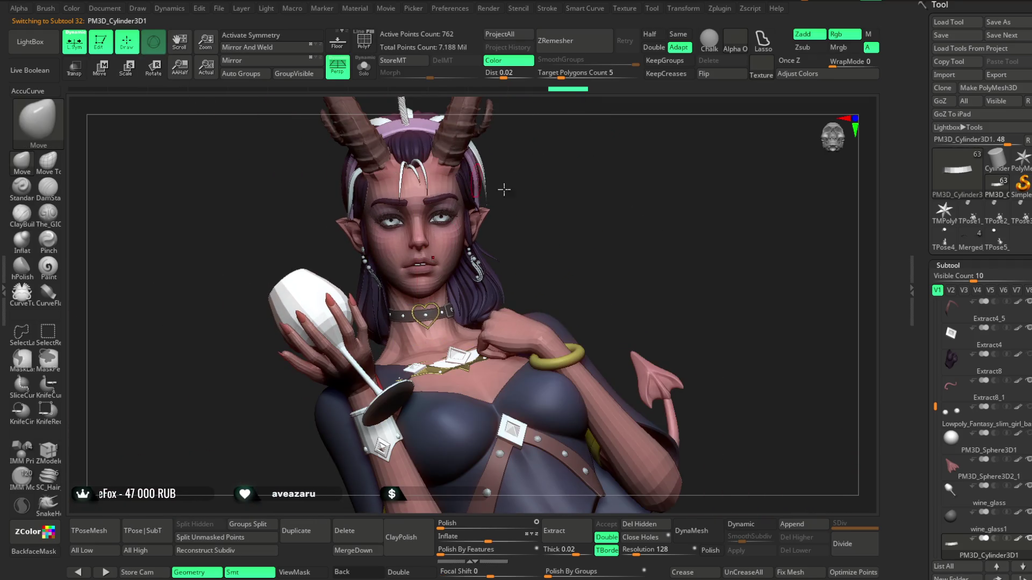
Step: Zoom onto the face and make the Lowpoly_Fantasy head base mesh the active subtool
{"action": "right_click_drag", "start_coordinate": [594, 162], "coordinate": [597, 211], "text": "ctrl"}
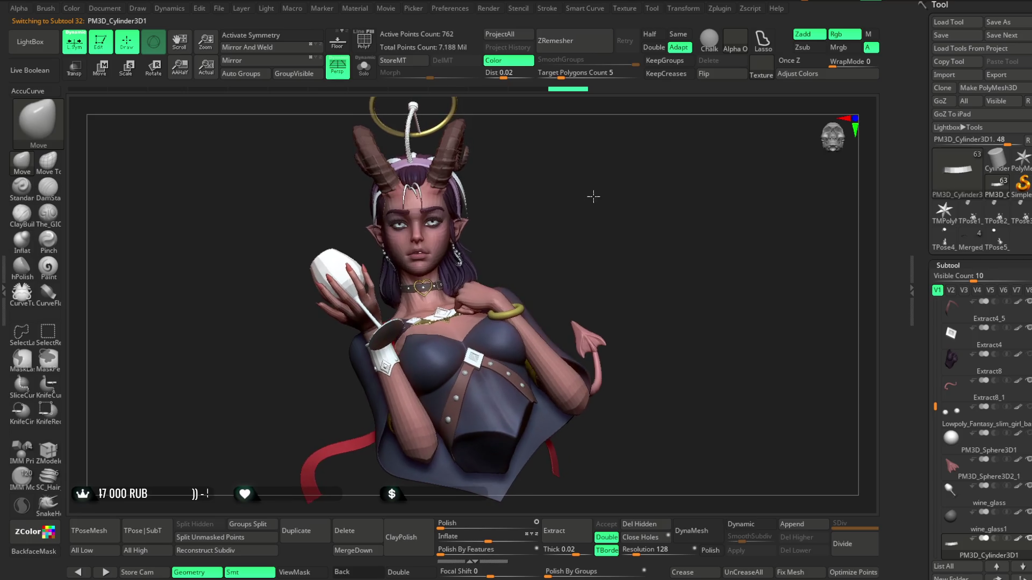
{"action": "right_click_drag", "start_coordinate": [634, 307], "coordinate": [634, 218], "text": "ctrl"}
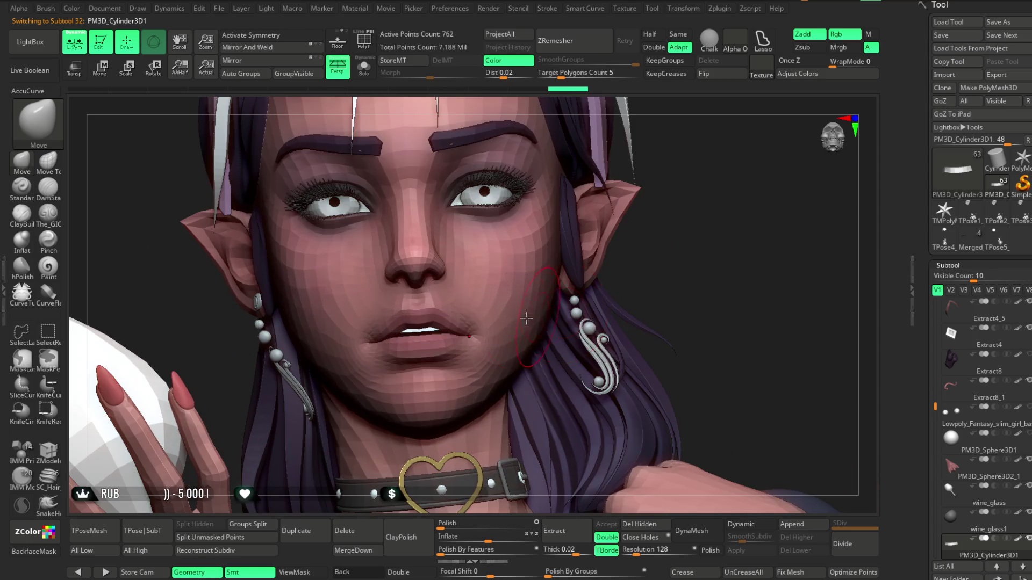
{"action": "left_click", "coordinate": [455, 203], "text": "alt"}
{"action": "key", "text": "x"}
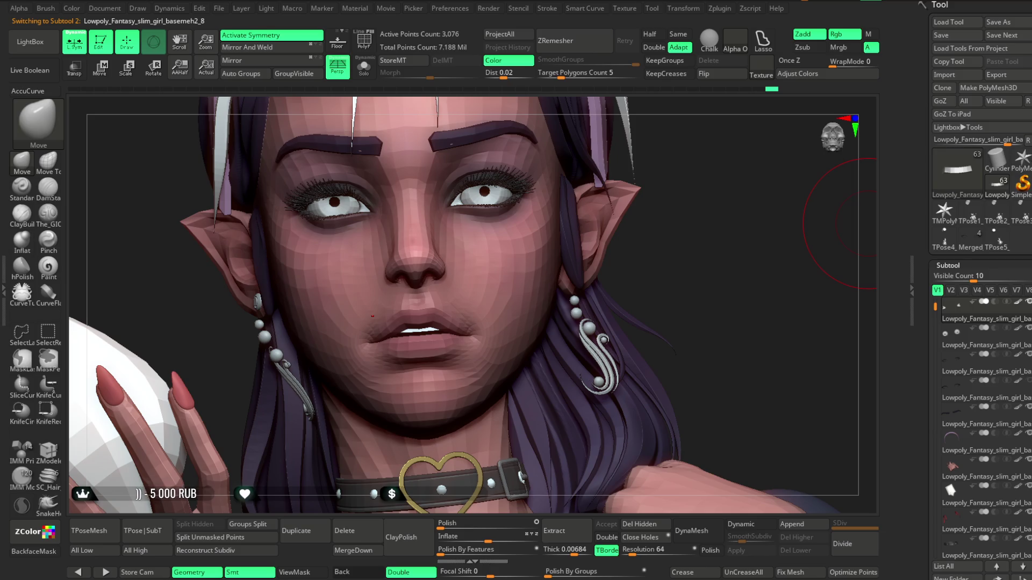
Step: Activate the Lowpoly_Fantasy_slim_girl_basemeh1 subtool and orbit to study the face profile
{"action": "left_click", "coordinate": [945, 214]}
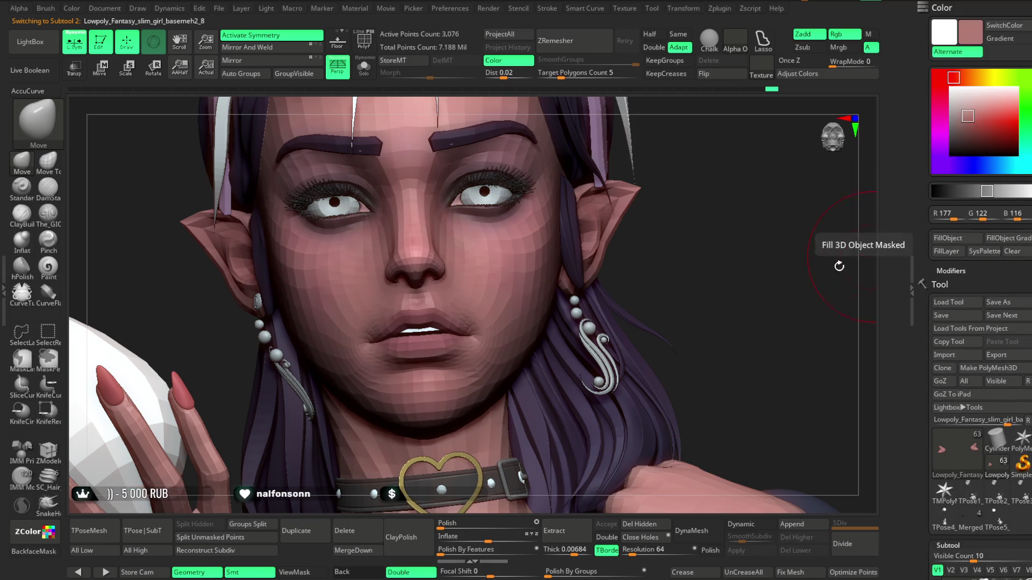
{"action": "mouse_move", "coordinate": [663, 186]}
{"action": "right_mouse_down", "text": "ctrl"}
{"action": "mouse_move", "coordinate": [664, 223]}
{"action": "mouse_move", "coordinate": [649, 246]}
{"action": "right_mouse_up", "text": "ctrl"}
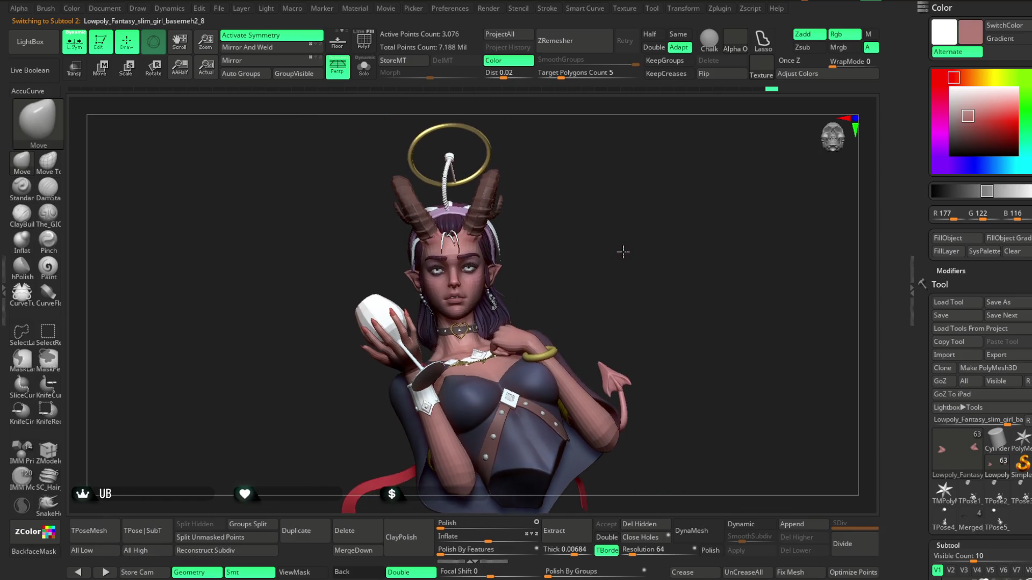
{"action": "mouse_move", "coordinate": [616, 249]}
{"action": "right_mouse_down", "text": "ctrl"}
{"action": "mouse_move", "coordinate": [618, 259]}
{"action": "mouse_move", "coordinate": [619, 233]}
{"action": "right_mouse_up", "text": "ctrl"}
{"action": "right_click_drag", "start_coordinate": [621, 298], "coordinate": [669, 274]}
{"action": "mouse_move", "coordinate": [557, 258]}
{"action": "right_mouse_down", "text": "ctrl"}
{"action": "mouse_move", "coordinate": [564, 243]}
{"action": "mouse_move", "coordinate": [586, 250]}
{"action": "right_mouse_up", "text": "ctrl"}
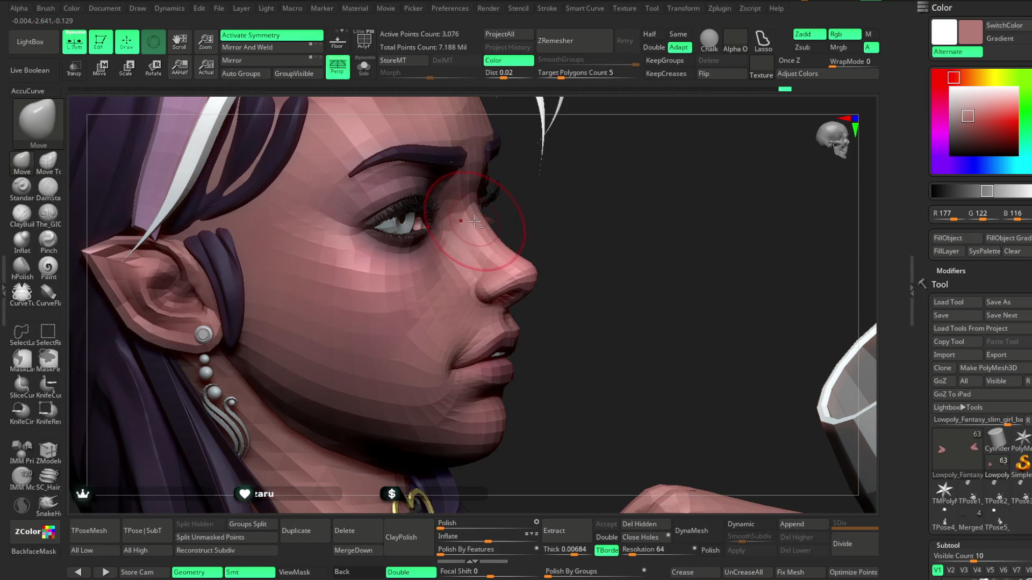
{"action": "left_click", "coordinate": [486, 259], "text": "alt"}
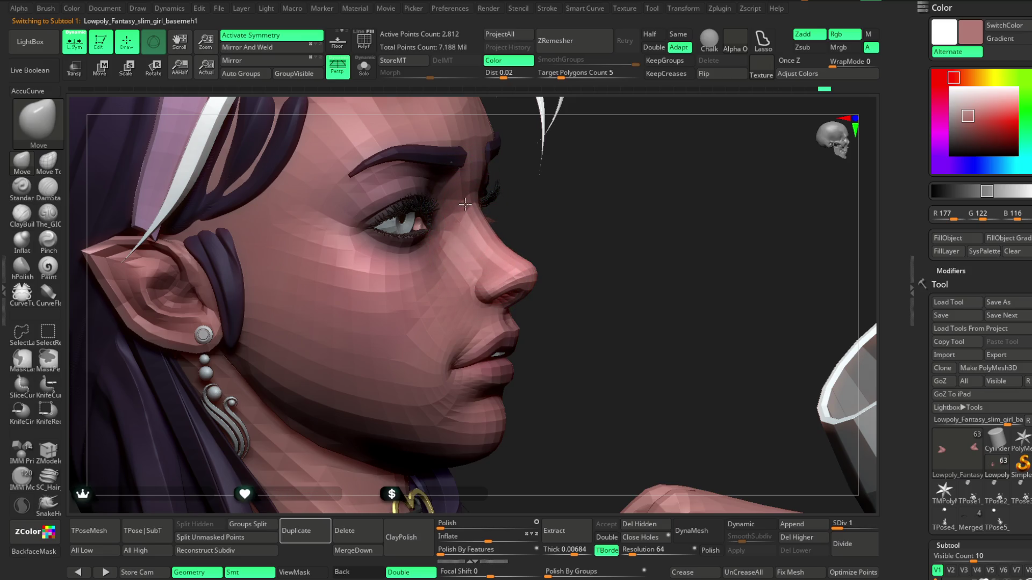
{"action": "left_click_drag", "start_coordinate": [528, 205], "coordinate": [482, 235]}
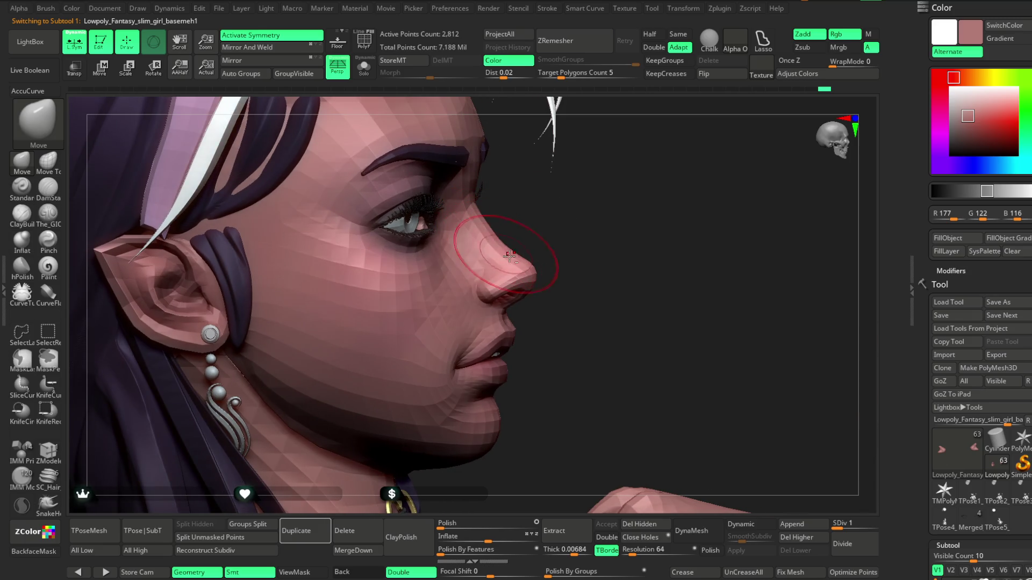
{"action": "mouse_move", "coordinate": [577, 254]}
{"action": "left_mouse_down"}
{"action": "mouse_move", "coordinate": [565, 199]}
{"action": "mouse_move", "coordinate": [515, 242]}
{"action": "left_mouse_up"}
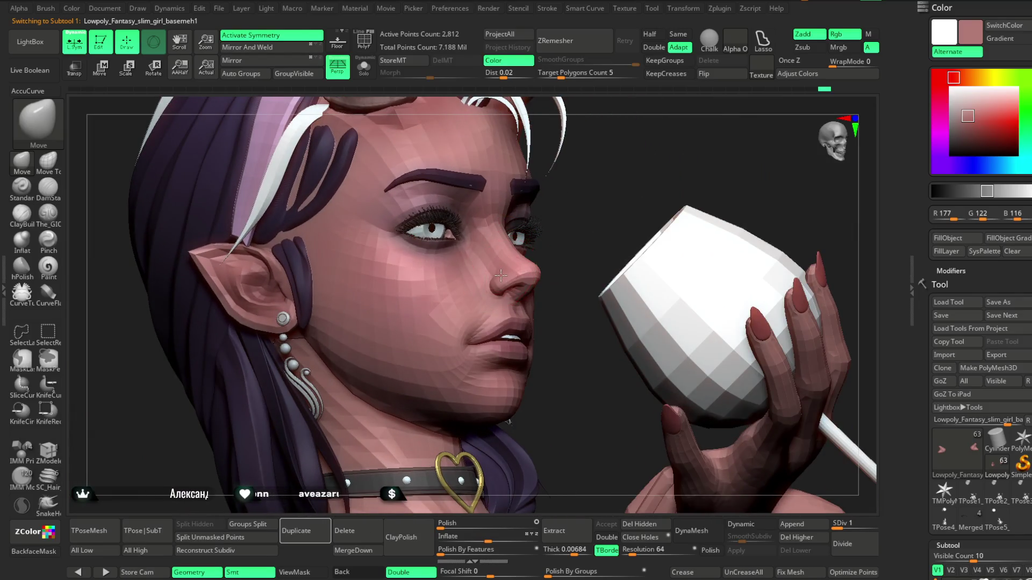
{"action": "mouse_move", "coordinate": [581, 204]}
{"action": "left_mouse_down"}
{"action": "mouse_move", "coordinate": [594, 220]}
{"action": "mouse_move", "coordinate": [525, 267]}
{"action": "left_mouse_up"}
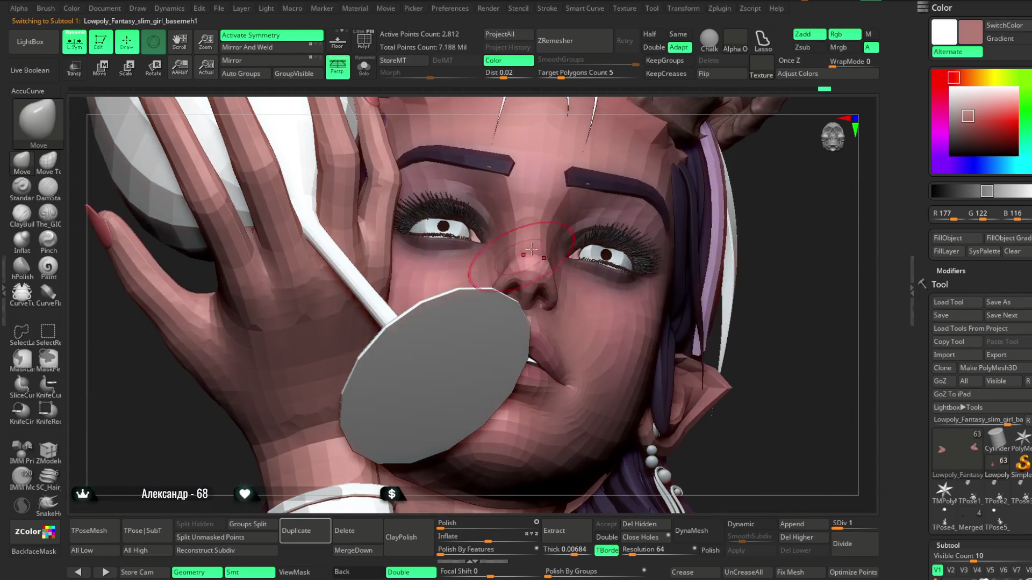
{"action": "left_click_drag", "start_coordinate": [709, 202], "coordinate": [507, 283]}
Step: Reshape the side of the nose, then smooth the forehead just above the brow
{"action": "key", "text": "space"}
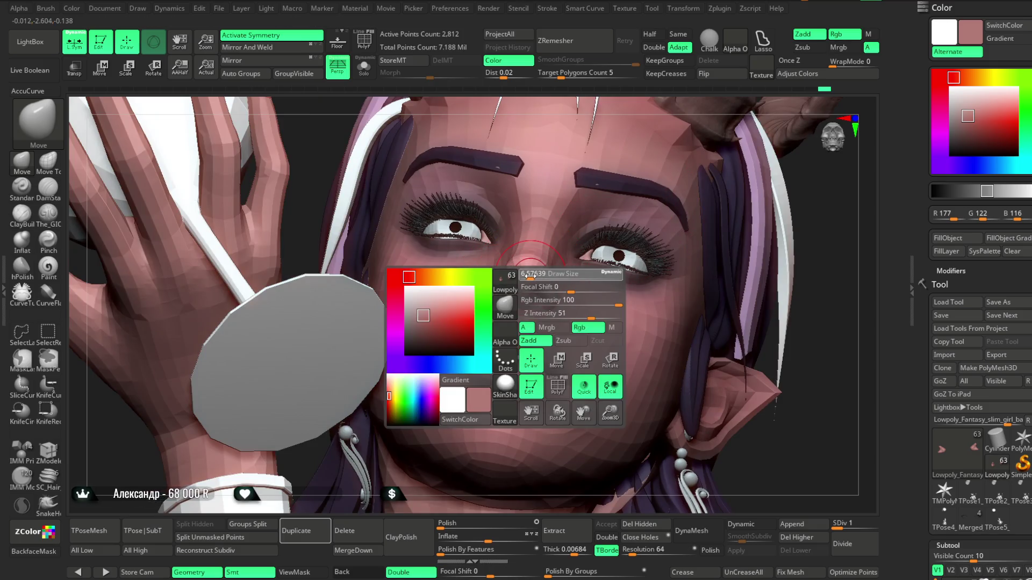
{"action": "left_click_drag", "start_coordinate": [545, 254], "coordinate": [551, 281]}
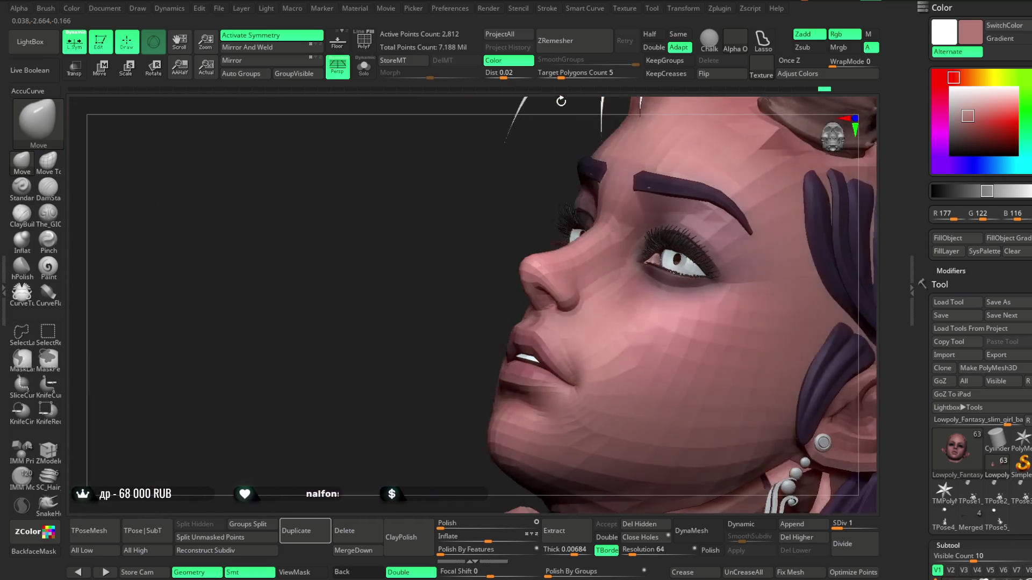
{"action": "mouse_move", "coordinate": [597, 122]}
{"action": "left_mouse_down"}
{"action": "mouse_move", "coordinate": [576, 218]}
{"action": "mouse_move", "coordinate": [550, 193]}
{"action": "mouse_move", "coordinate": [532, 201]}
{"action": "left_mouse_up"}
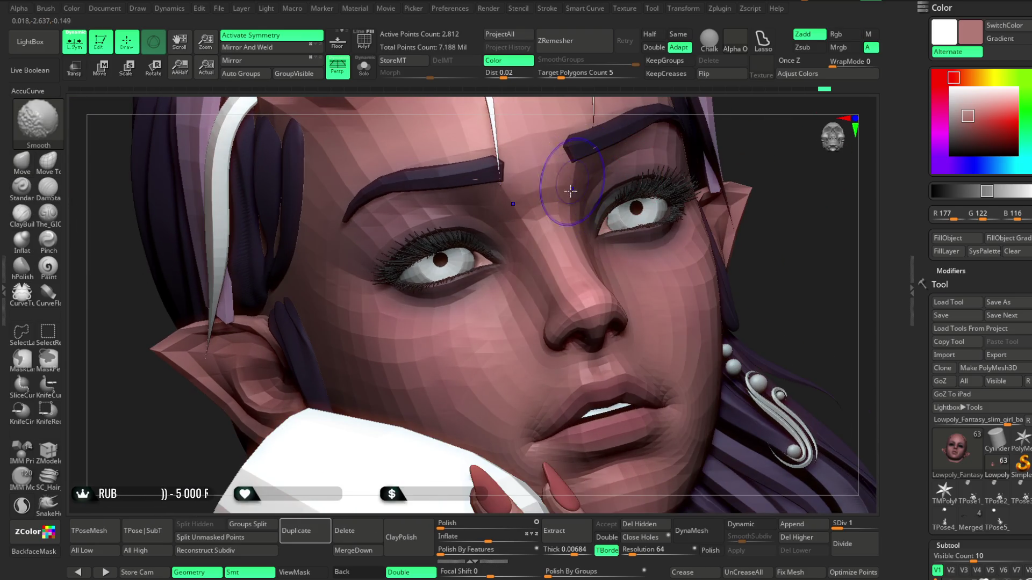
{"action": "left_click_drag", "start_coordinate": [565, 185], "coordinate": [544, 194], "text": "shift"}
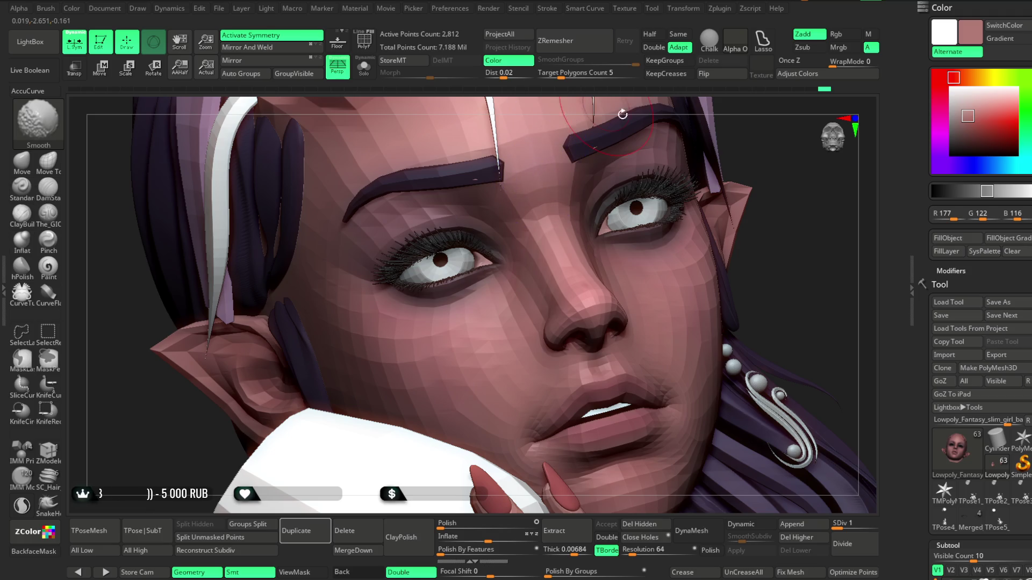
{"action": "mouse_move", "coordinate": [725, 242]}
{"action": "right_mouse_down", "text": "ctrl"}
{"action": "mouse_move", "coordinate": [665, 121]}
{"action": "mouse_move", "coordinate": [664, 191]}
{"action": "mouse_move", "coordinate": [663, 183]}
{"action": "right_mouse_up", "text": "ctrl"}
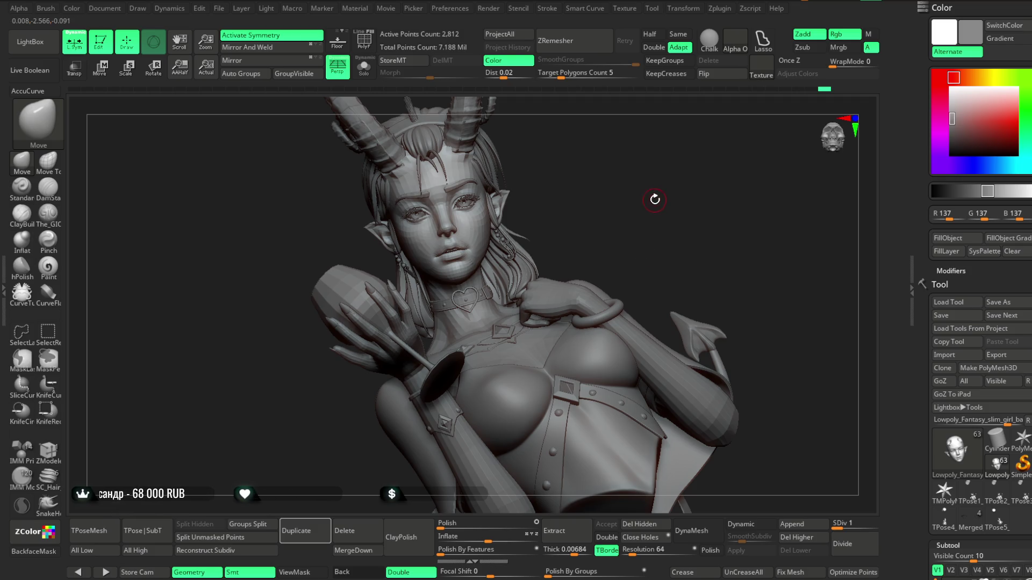
Step: Adjust Draw Size in the quick palette while checking the face from several angles
{"action": "right_click_drag", "start_coordinate": [639, 216], "coordinate": [634, 229]}
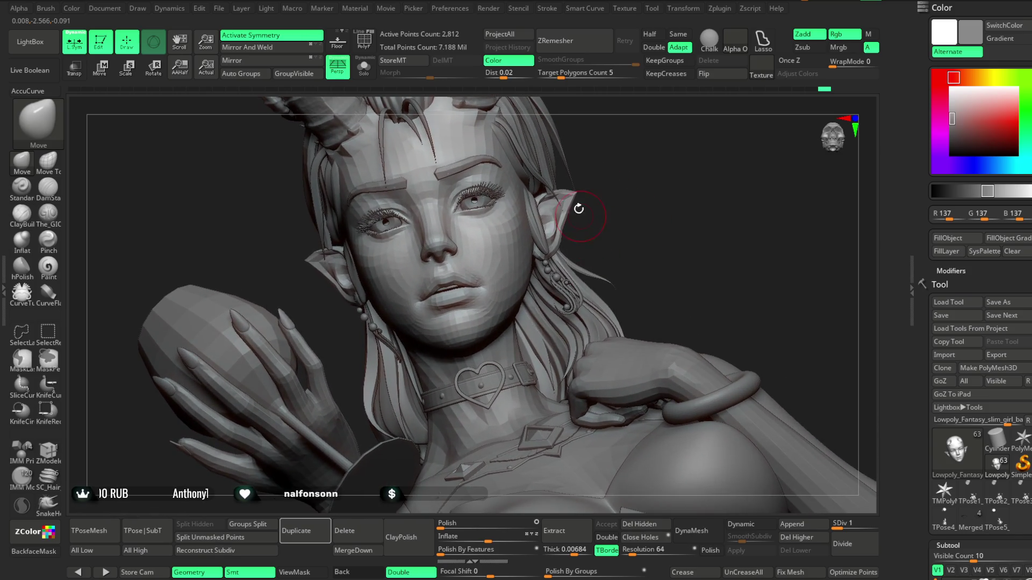
{"action": "key", "text": "space"}
{"action": "left_click_drag", "start_coordinate": [628, 213], "coordinate": [603, 213]}
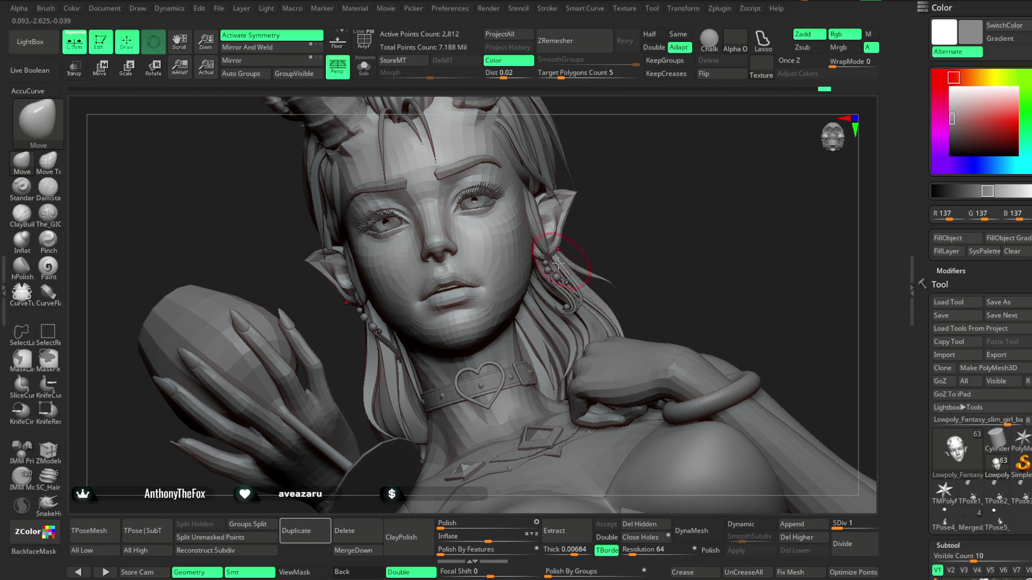
{"action": "key", "text": "space"}
{"action": "left_click_drag", "start_coordinate": [564, 258], "coordinate": [556, 259]}
{"action": "right_click_drag", "start_coordinate": [545, 249], "coordinate": [510, 259]}
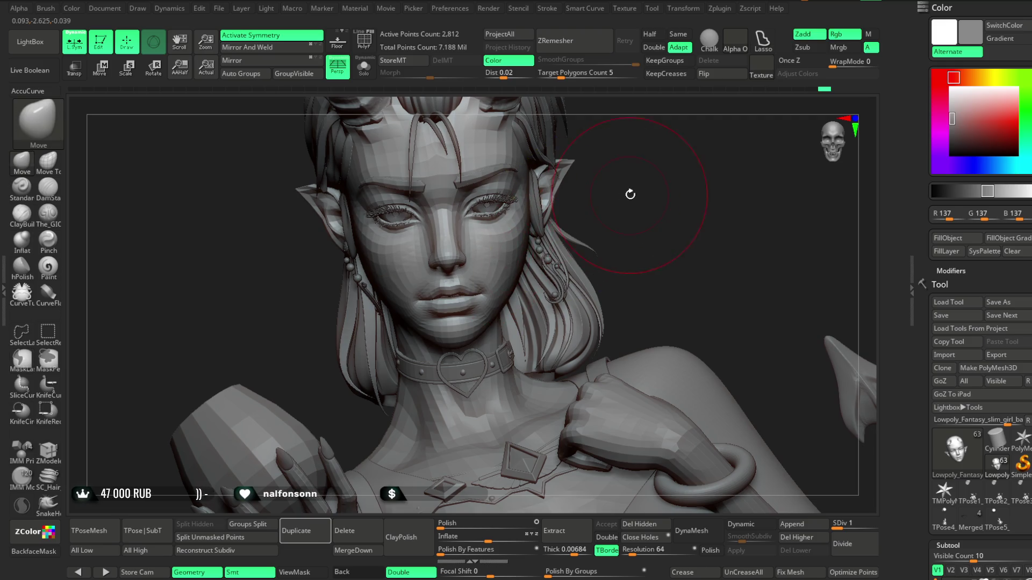
{"action": "right_click_drag", "start_coordinate": [630, 194], "coordinate": [525, 243]}
{"action": "key", "text": "space"}
{"action": "mouse_move", "coordinate": [436, 371]}
{"action": "right_mouse_down"}
{"action": "mouse_move", "coordinate": [464, 358]}
{"action": "mouse_move", "coordinate": [604, 210]}
{"action": "mouse_move", "coordinate": [608, 188]}
{"action": "mouse_move", "coordinate": [565, 242]}
{"action": "mouse_move", "coordinate": [425, 250]}
{"action": "right_mouse_up"}
Step: Switch to the ClayBuildup brush and bring up its size control
{"action": "key", "text": "space"}
{"action": "key", "text": "s"}
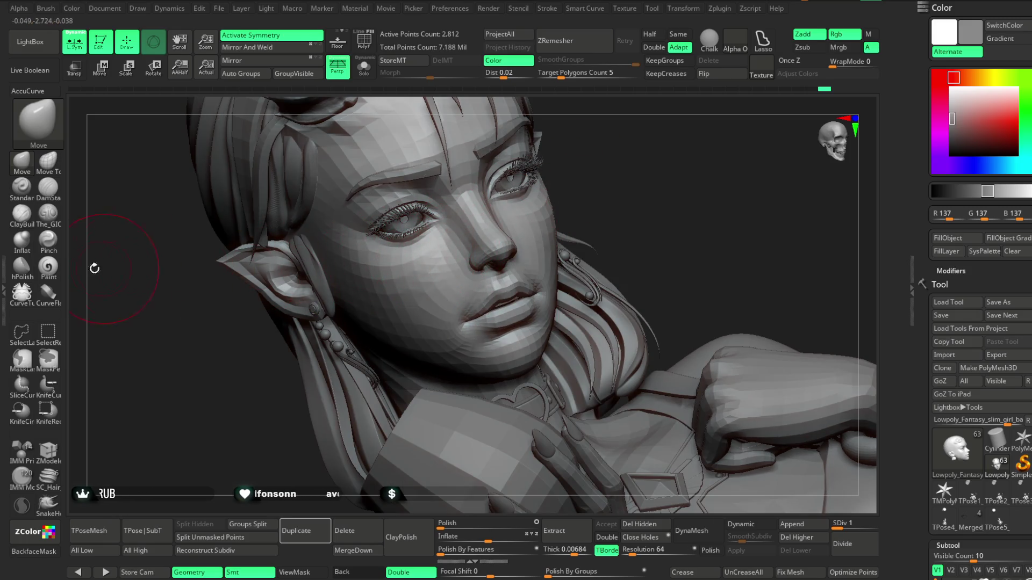
{"action": "key", "text": "b"}
{"action": "key", "text": "space"}
{"action": "key", "text": "s"}
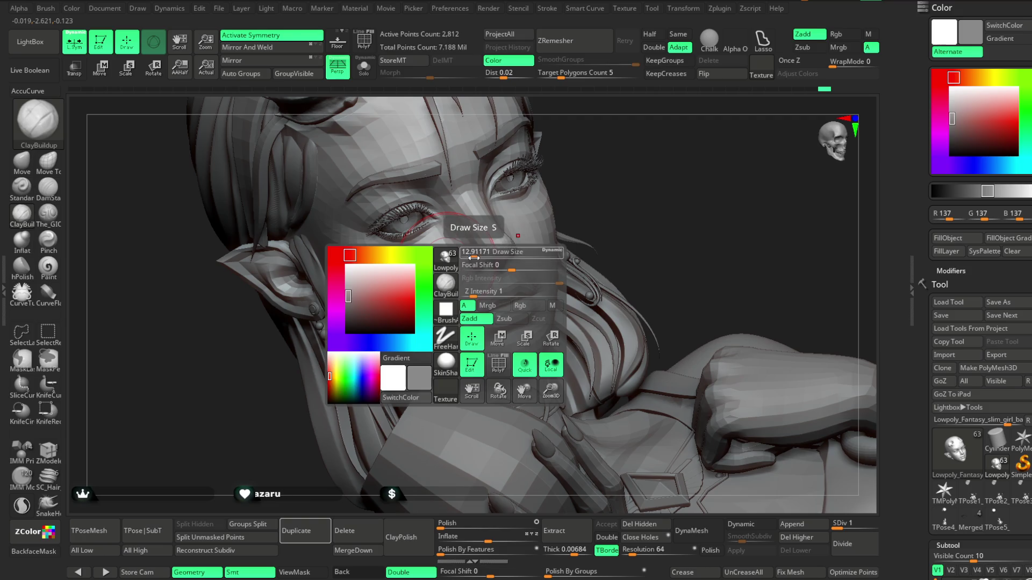
Step: Build up the first cheek with ClayBuildup, turning between frontal and profile views
{"action": "right_click_drag", "start_coordinate": [610, 168], "coordinate": [544, 217]}
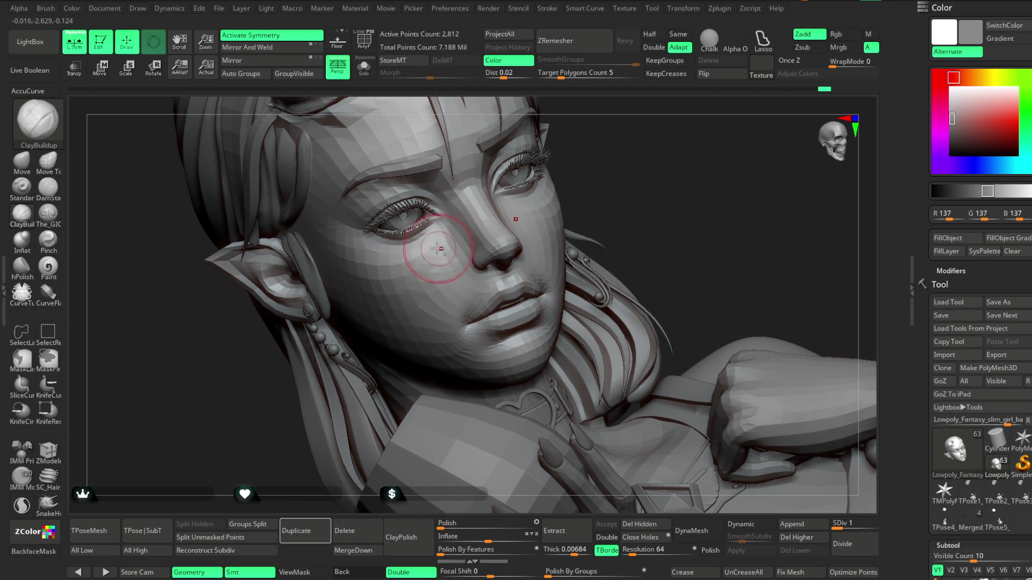
{"action": "right_click_drag", "start_coordinate": [462, 222], "coordinate": [547, 184]}
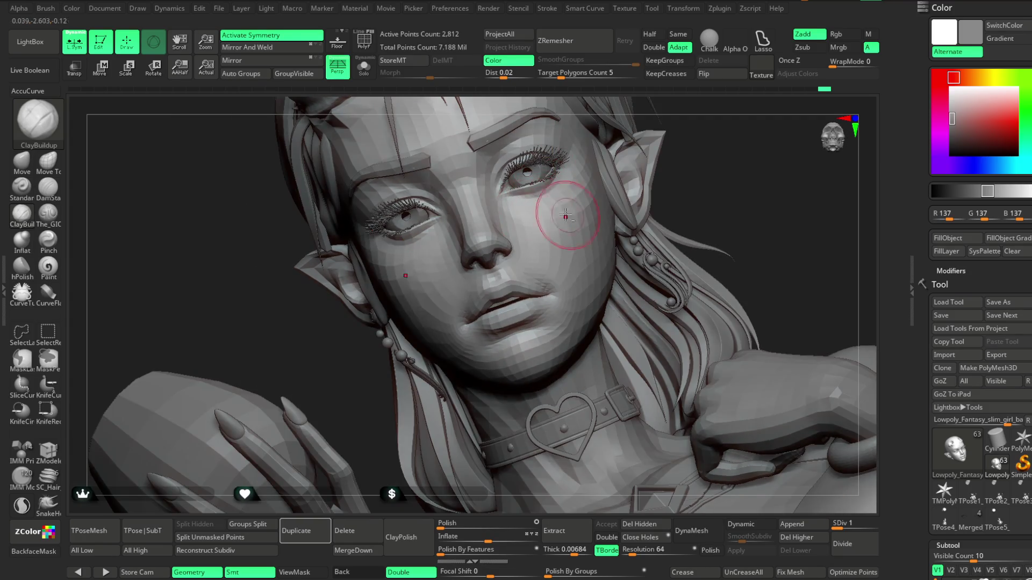
{"action": "mouse_move", "coordinate": [700, 153]}
{"action": "right_mouse_down"}
{"action": "mouse_move", "coordinate": [530, 212]}
{"action": "mouse_move", "coordinate": [435, 371]}
{"action": "mouse_move", "coordinate": [423, 244]}
{"action": "right_mouse_up"}
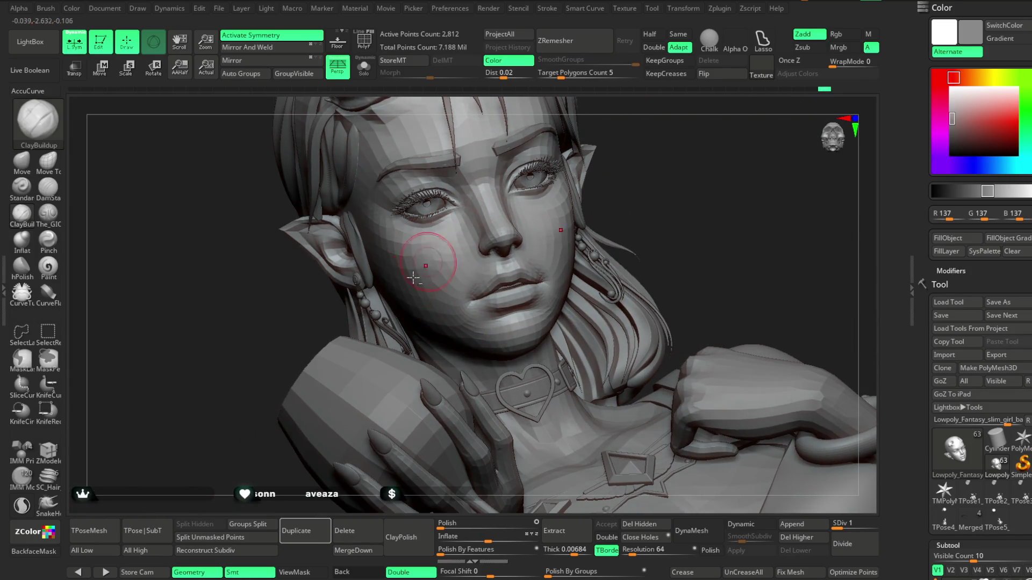
{"action": "right_click_drag", "start_coordinate": [646, 156], "coordinate": [548, 219]}
{"action": "right_click_drag", "start_coordinate": [693, 152], "coordinate": [541, 235]}
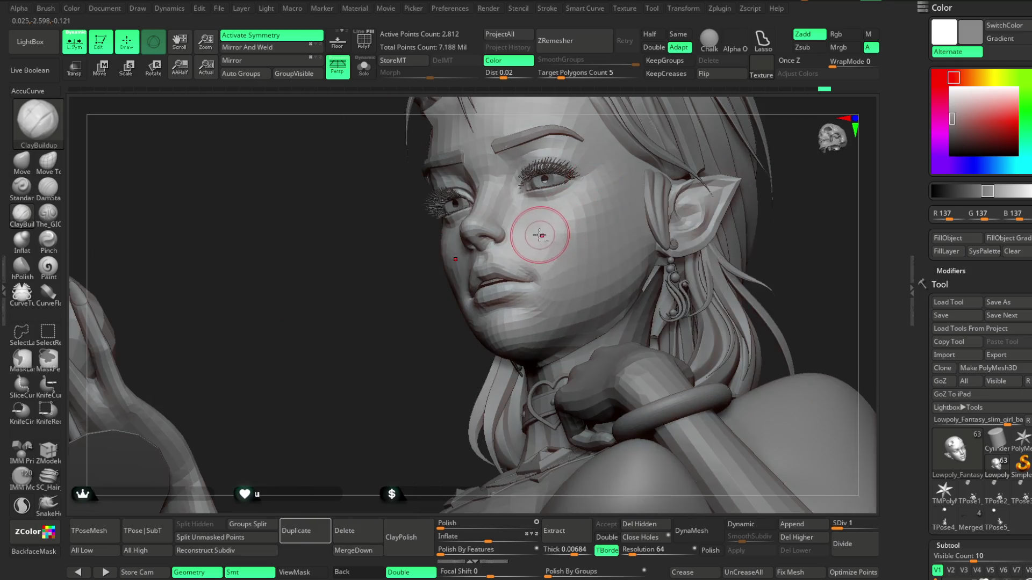
{"action": "right_click_drag", "start_coordinate": [550, 304], "coordinate": [456, 265]}
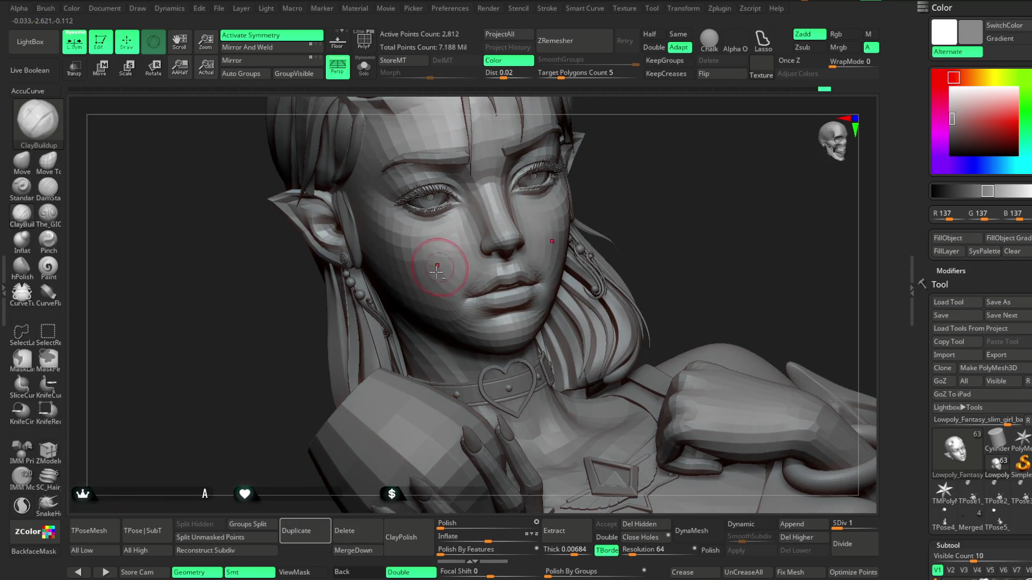
{"action": "right_click_drag", "start_coordinate": [646, 175], "coordinate": [629, 173]}
{"action": "key", "text": "space"}
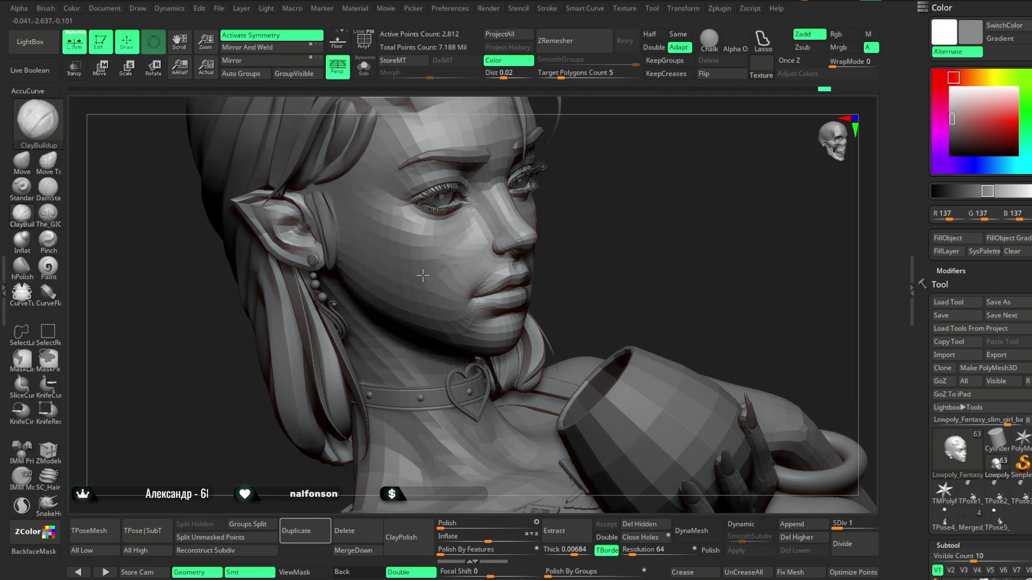
Step: Work the opposite cheek and smooth its surface, then recheck the face frontally
{"action": "right_click_drag", "start_coordinate": [416, 267], "coordinate": [578, 229]}
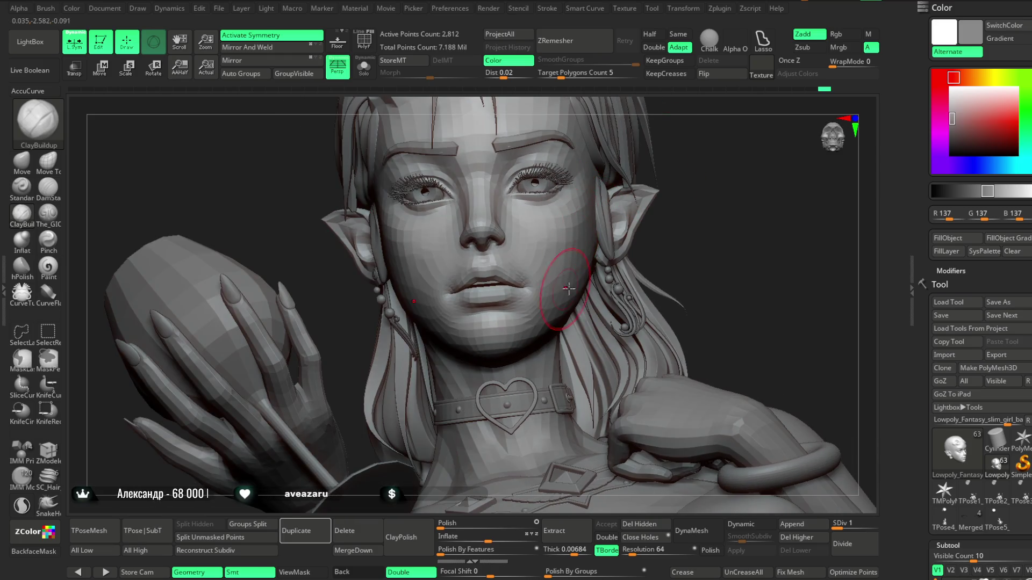
{"action": "right_click_drag", "start_coordinate": [564, 288], "coordinate": [538, 253]}
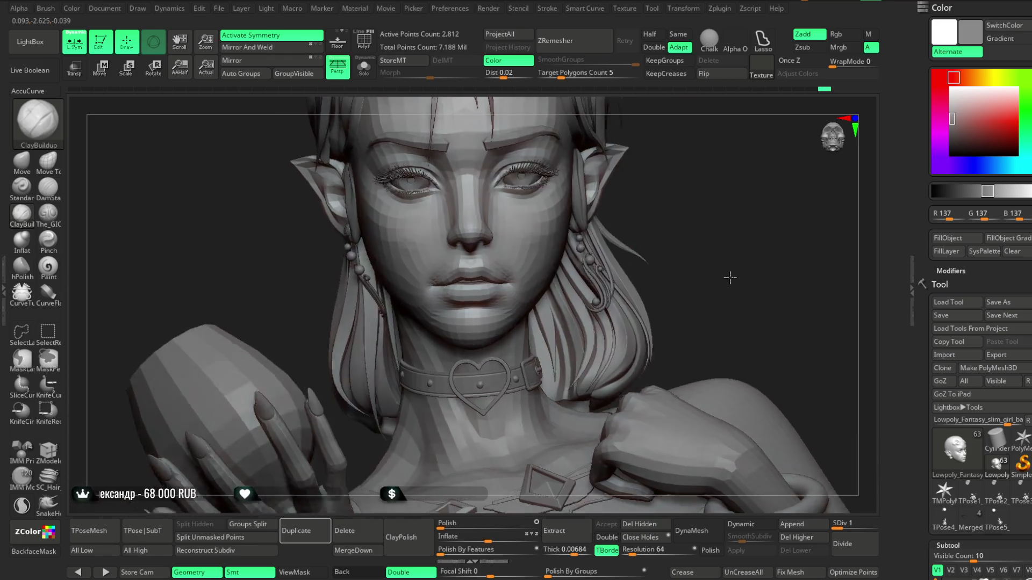
{"action": "right_click_drag", "start_coordinate": [614, 289], "coordinate": [701, 80]}
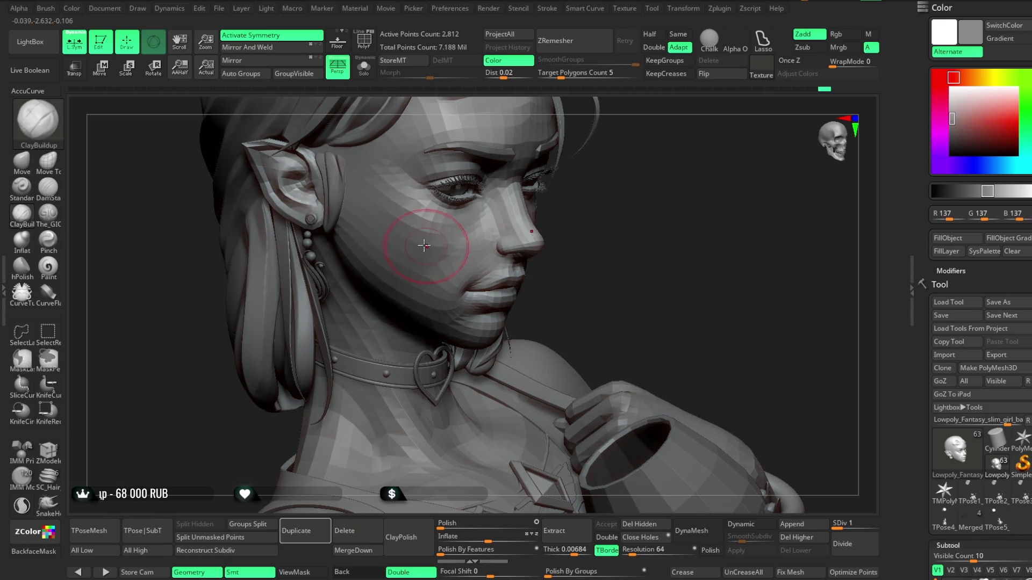
{"action": "left_click_drag", "start_coordinate": [425, 246], "coordinate": [418, 237], "text": "shift"}
{"action": "right_click_drag", "start_coordinate": [661, 218], "coordinate": [565, 241]}
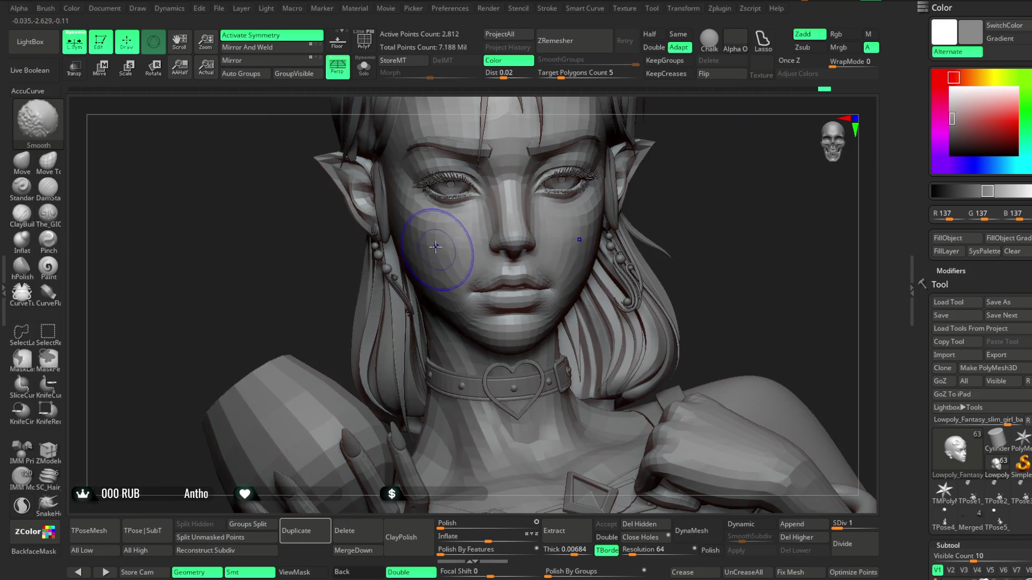
{"action": "mouse_move", "coordinate": [694, 199]}
{"action": "right_mouse_down"}
{"action": "mouse_move", "coordinate": [669, 177]}
{"action": "mouse_move", "coordinate": [682, 185]}
{"action": "mouse_move", "coordinate": [667, 206]}
{"action": "mouse_move", "coordinate": [564, 225]}
{"action": "right_mouse_up"}
{"action": "key", "text": "space"}
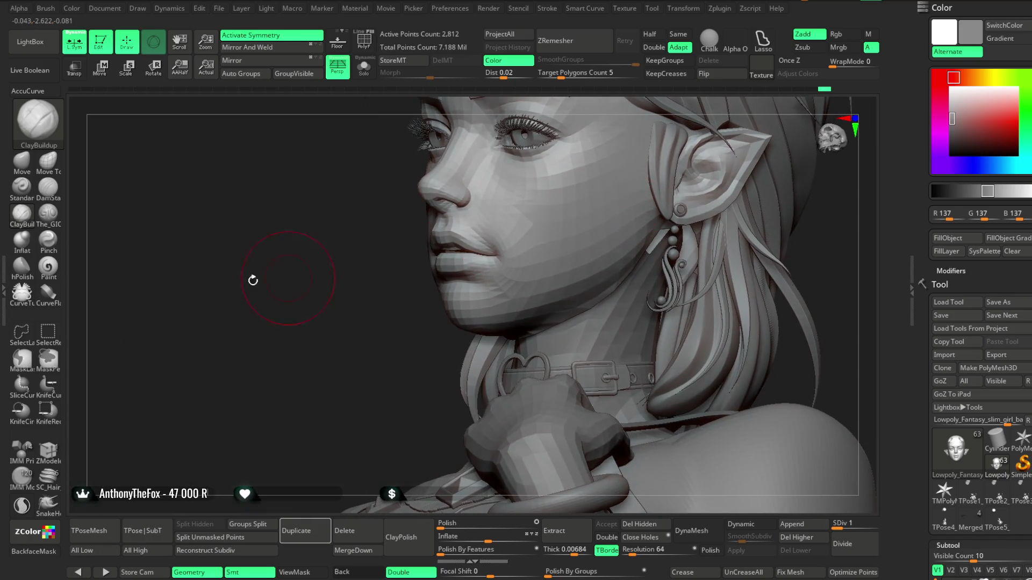
Step: Pick the Standard brush and bring the face around to a front view
{"action": "left_click", "coordinate": [23, 187]}
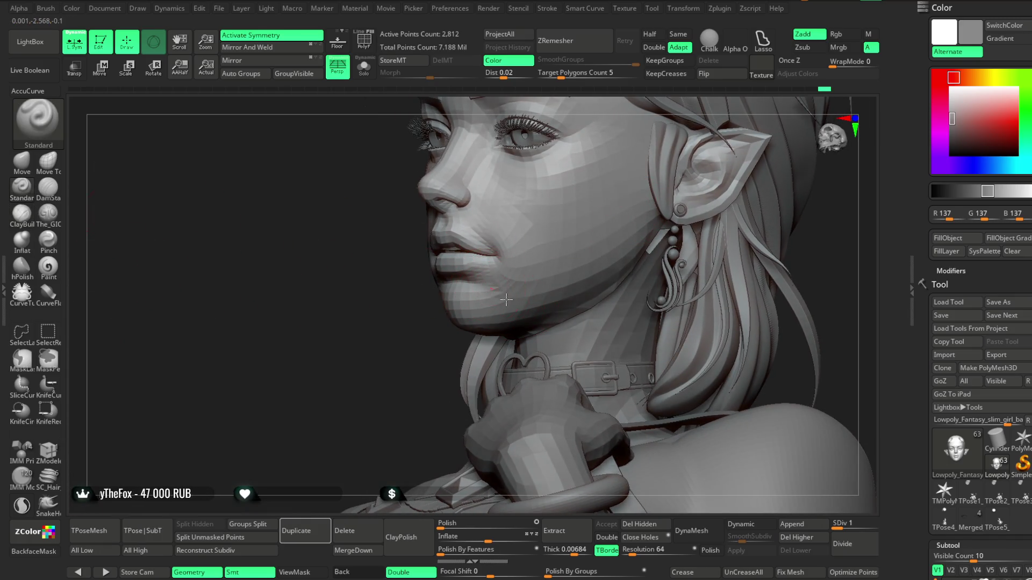
{"action": "right_click_drag", "start_coordinate": [457, 371], "coordinate": [564, 355]}
{"action": "mouse_move", "coordinate": [693, 210]}
{"action": "right_mouse_down"}
{"action": "mouse_move", "coordinate": [483, 290]}
{"action": "mouse_move", "coordinate": [491, 273]}
{"action": "right_mouse_up"}
{"action": "mouse_move", "coordinate": [581, 252]}
{"action": "right_mouse_down"}
{"action": "mouse_move", "coordinate": [522, 275]}
{"action": "mouse_move", "coordinate": [460, 194]}
{"action": "right_mouse_up"}
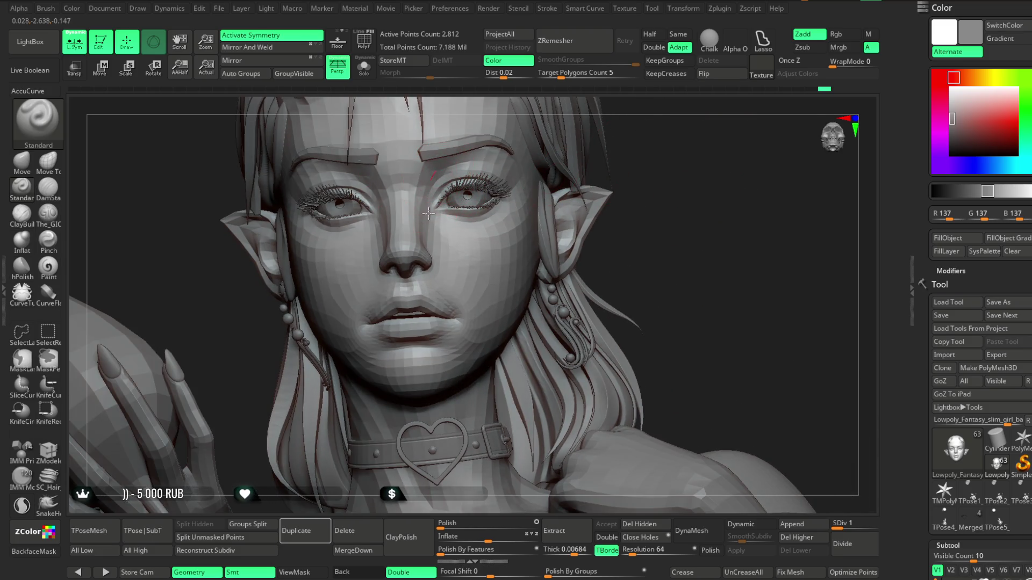
{"action": "mouse_move", "coordinate": [664, 166]}
{"action": "right_mouse_down"}
{"action": "mouse_move", "coordinate": [637, 149]}
{"action": "mouse_move", "coordinate": [648, 191]}
{"action": "mouse_move", "coordinate": [608, 213]}
{"action": "right_mouse_up"}
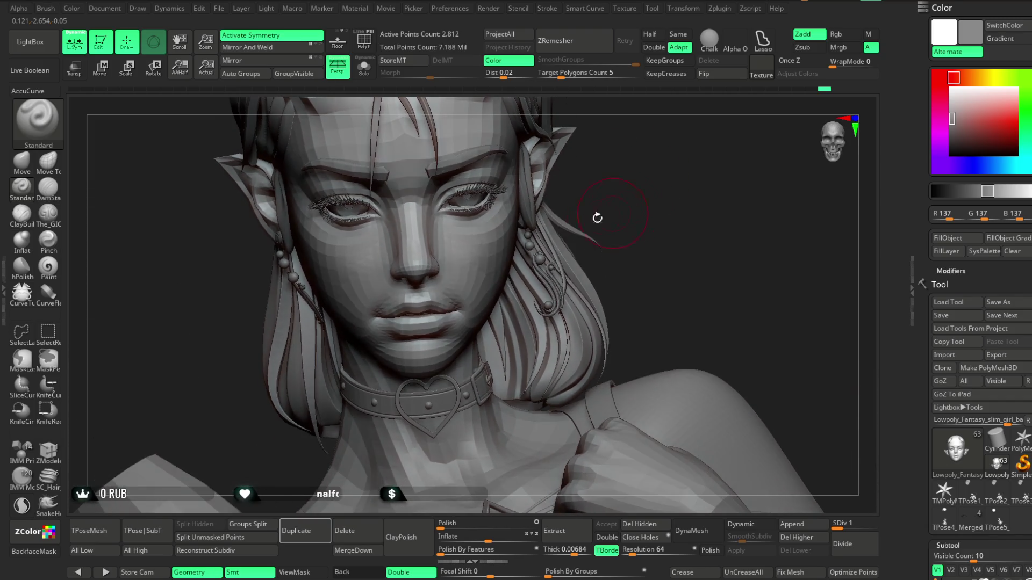
Step: Work closer over the brows, then back out to a side profile with quick brush settings up
{"action": "mouse_move", "coordinate": [618, 212]}
{"action": "right_mouse_down"}
{"action": "mouse_move", "coordinate": [597, 145]}
{"action": "mouse_move", "coordinate": [457, 219]}
{"action": "right_mouse_up"}
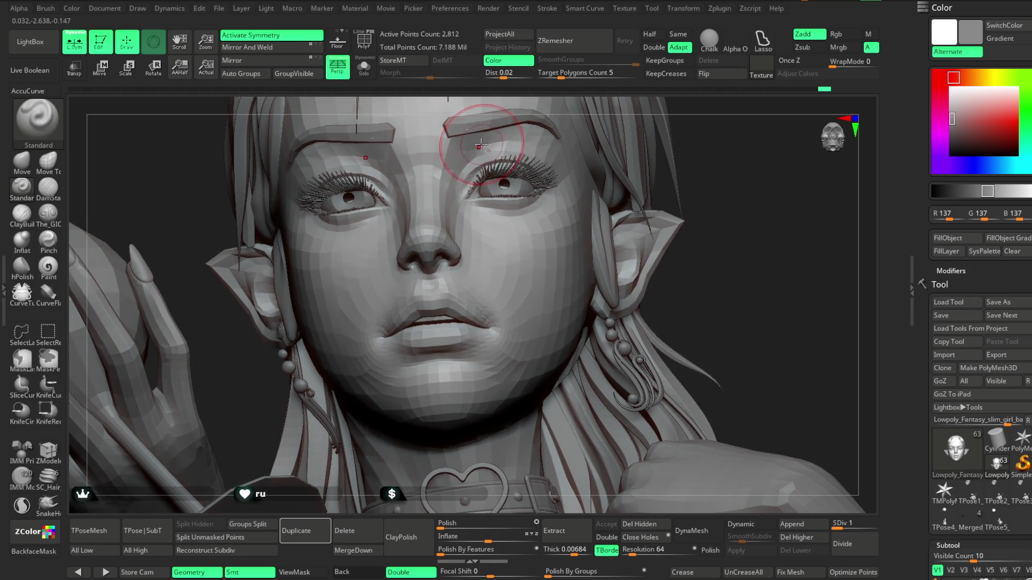
{"action": "mouse_move", "coordinate": [714, 156]}
{"action": "right_mouse_down"}
{"action": "mouse_move", "coordinate": [565, 185]}
{"action": "mouse_move", "coordinate": [394, 172]}
{"action": "right_mouse_up"}
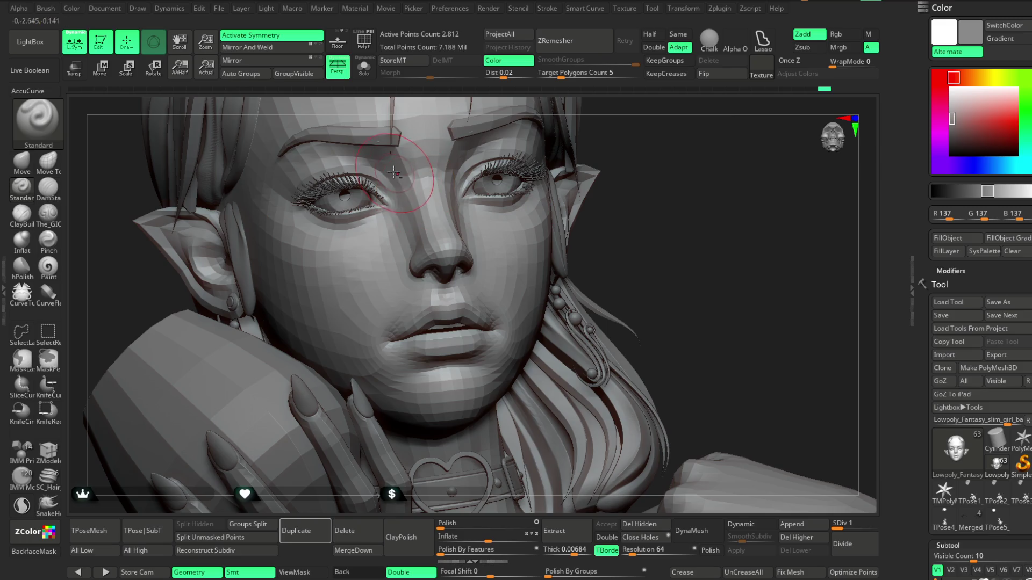
{"action": "mouse_move", "coordinate": [655, 198]}
{"action": "right_mouse_down"}
{"action": "mouse_move", "coordinate": [637, 154]}
{"action": "mouse_move", "coordinate": [575, 201]}
{"action": "mouse_move", "coordinate": [597, 212]}
{"action": "mouse_move", "coordinate": [524, 238]}
{"action": "right_mouse_up"}
{"action": "key", "text": "space"}
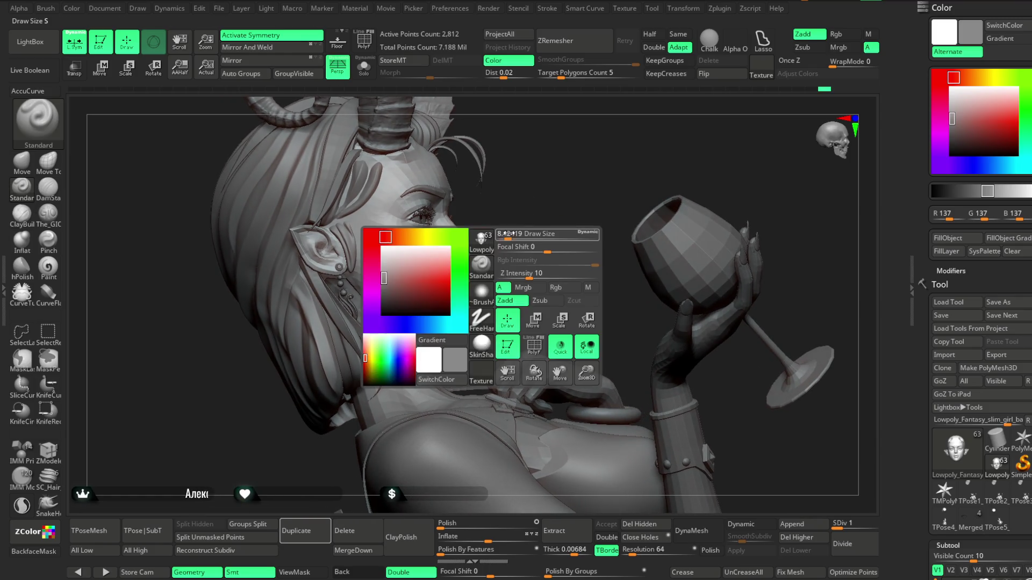
Step: Pick the Move brush and solo the head base mesh
{"action": "left_click", "coordinate": [23, 166]}
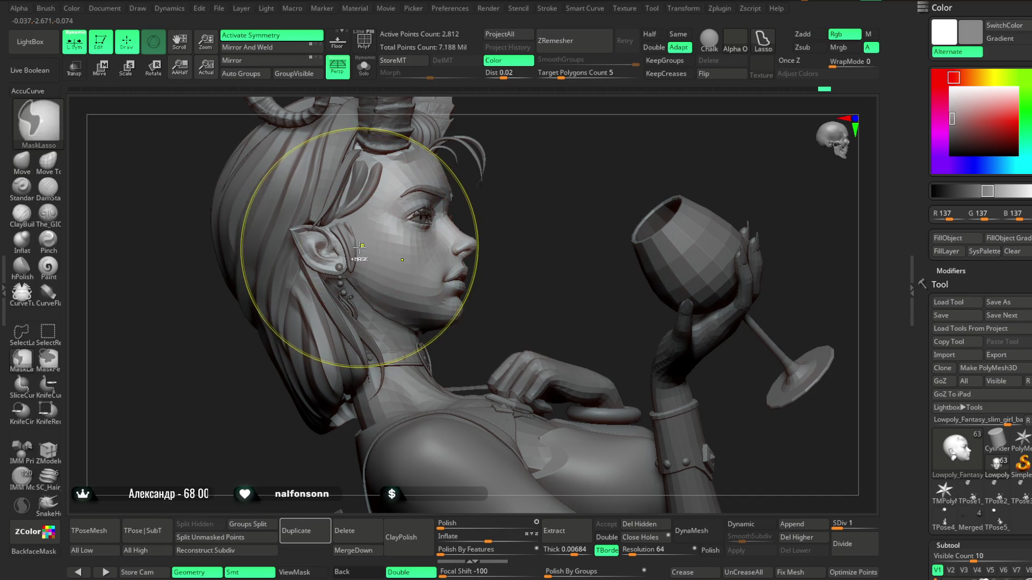
{"action": "key", "text": "space"}
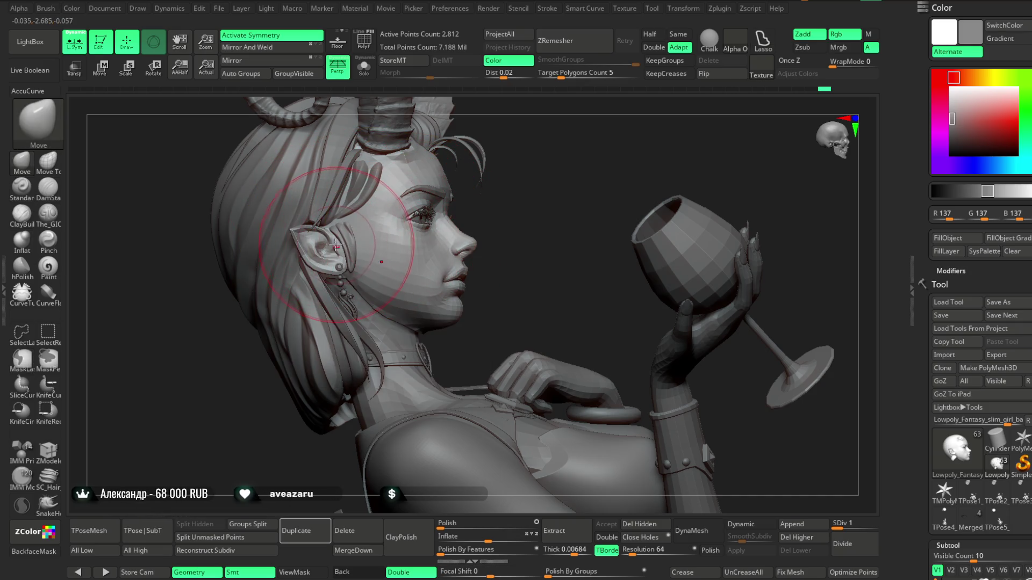
{"action": "left_click", "coordinate": [364, 69]}
Step: Nudge the isolated head's shape near the ear, checking front and profile views
{"action": "right_click_drag", "start_coordinate": [488, 157], "coordinate": [400, 235], "text": "ctrl"}
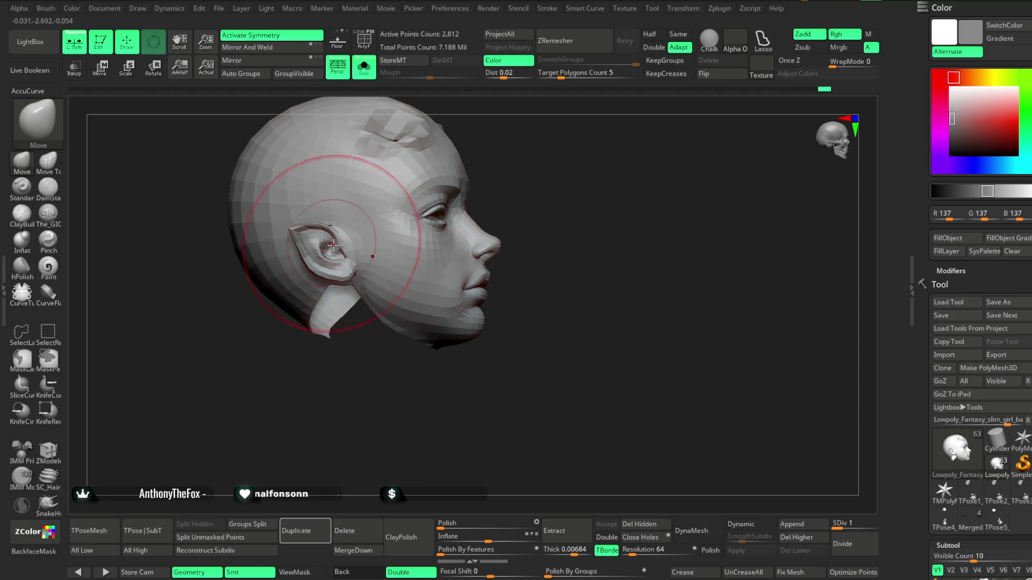
{"action": "left_click_drag", "start_coordinate": [419, 379], "coordinate": [274, 355]}
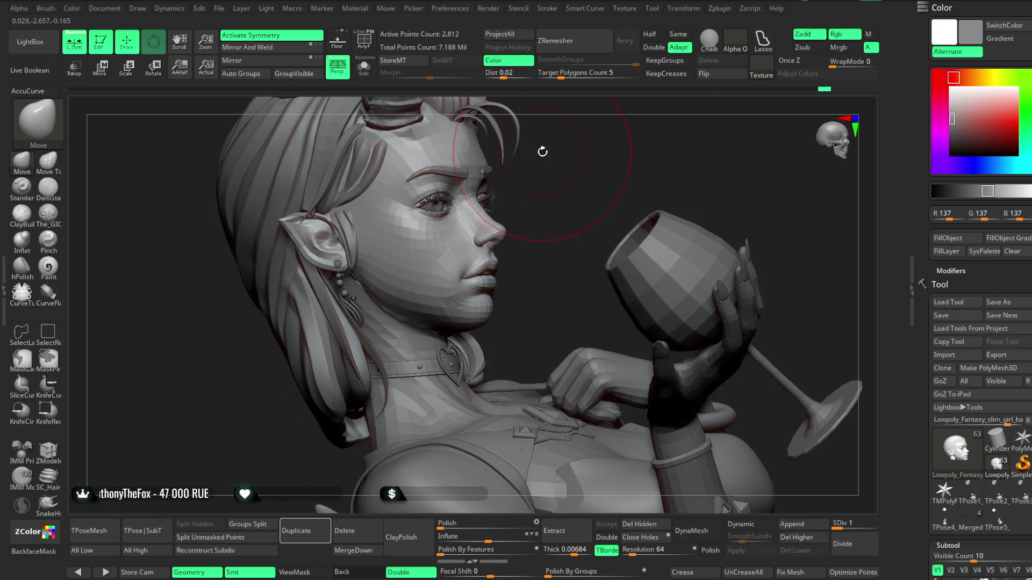
{"action": "mouse_move", "coordinate": [542, 151]}
{"action": "left_mouse_down"}
{"action": "mouse_move", "coordinate": [555, 140]}
{"action": "mouse_move", "coordinate": [630, 159]}
{"action": "left_mouse_up"}
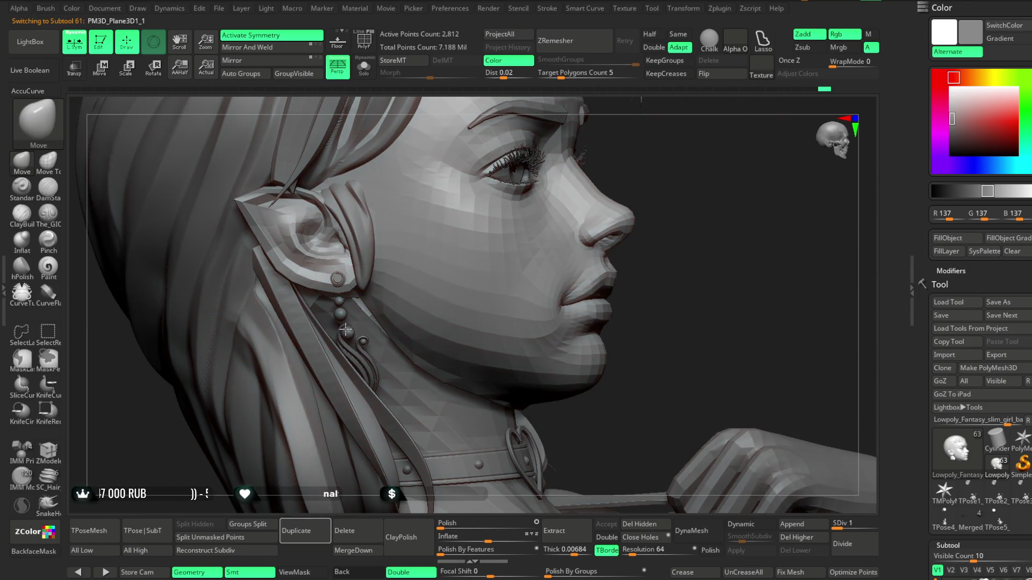
Step: Check the bust from three-quarter, front and profile, then select the 2,812-point head base mesh
{"action": "left_click", "coordinate": [338, 281], "text": "alt"}
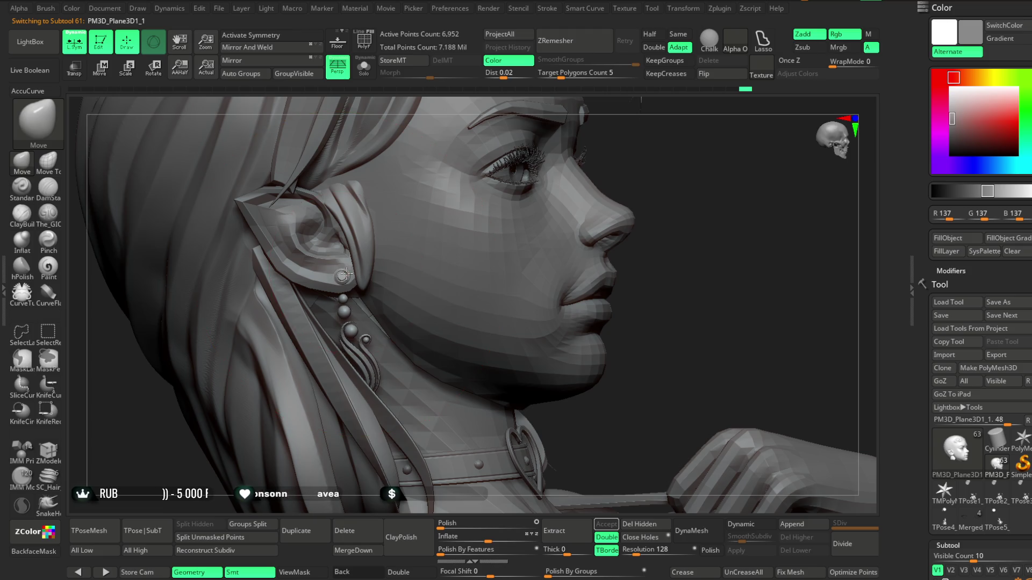
{"action": "mouse_move", "coordinate": [660, 182]}
{"action": "left_mouse_down"}
{"action": "mouse_move", "coordinate": [658, 253]}
{"action": "mouse_move", "coordinate": [564, 266]}
{"action": "left_mouse_up"}
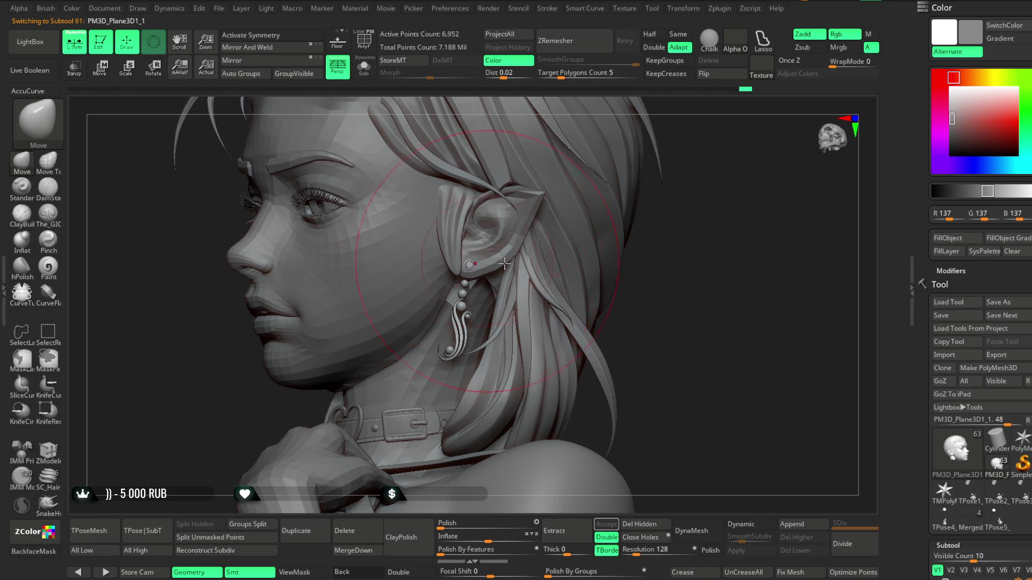
{"action": "mouse_move", "coordinate": [620, 291]}
{"action": "left_mouse_down"}
{"action": "mouse_move", "coordinate": [617, 210]}
{"action": "mouse_move", "coordinate": [649, 271]}
{"action": "left_mouse_up"}
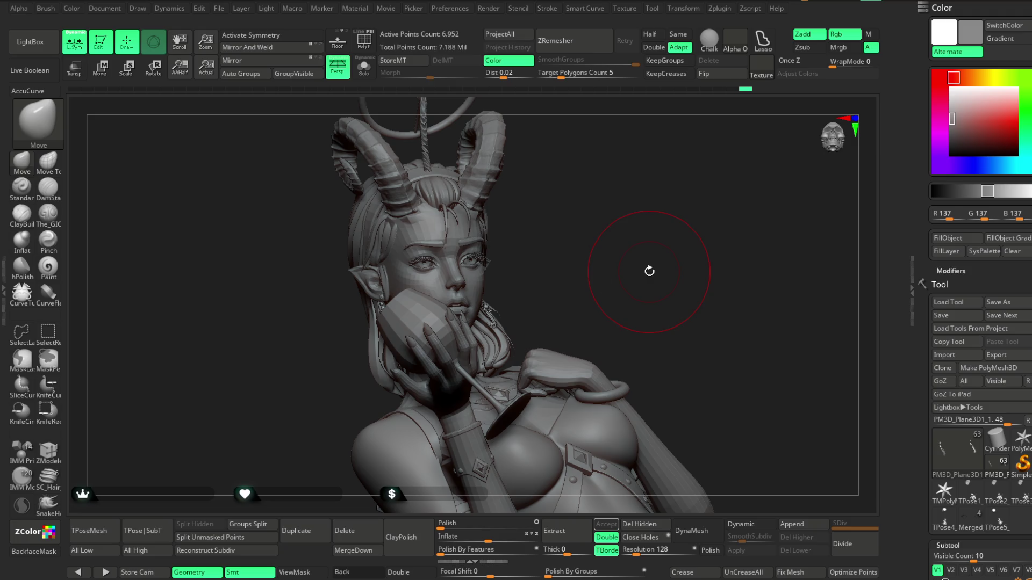
{"action": "mouse_move", "coordinate": [649, 271]}
{"action": "right_mouse_down"}
{"action": "mouse_move", "coordinate": [612, 210]}
{"action": "mouse_move", "coordinate": [590, 245]}
{"action": "mouse_move", "coordinate": [556, 250]}
{"action": "mouse_move", "coordinate": [606, 210]}
{"action": "mouse_move", "coordinate": [615, 242]}
{"action": "right_mouse_up"}
{"action": "left_click", "coordinate": [616, 232], "text": "alt"}
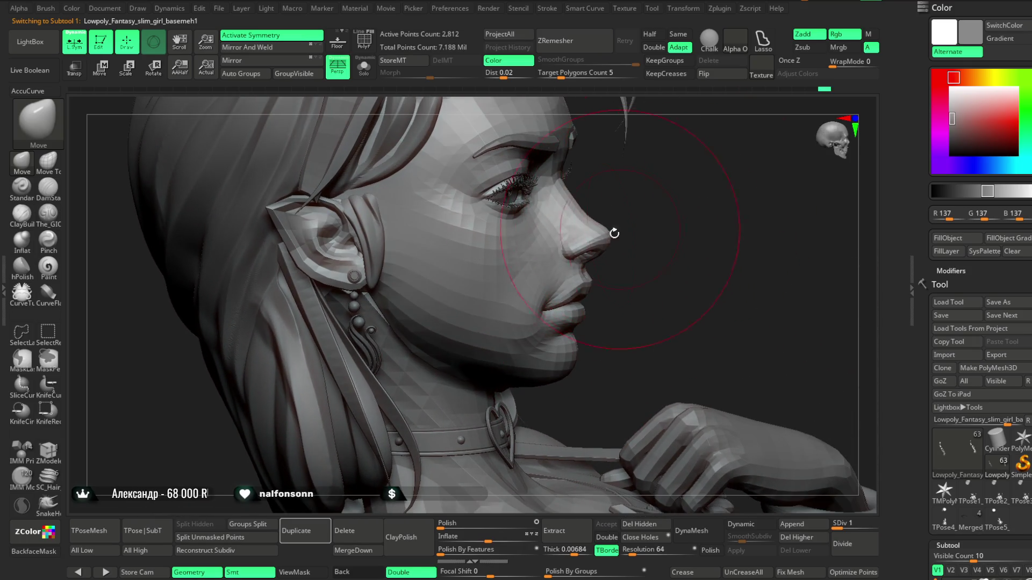
Step: Reshape the nose and upper lip with the Move brush, tuning Draw Size
{"action": "key", "text": "space"}
{"action": "left_click_drag", "start_coordinate": [599, 240], "coordinate": [596, 241]}
{"action": "right_click_drag", "start_coordinate": [614, 239], "coordinate": [618, 234]}
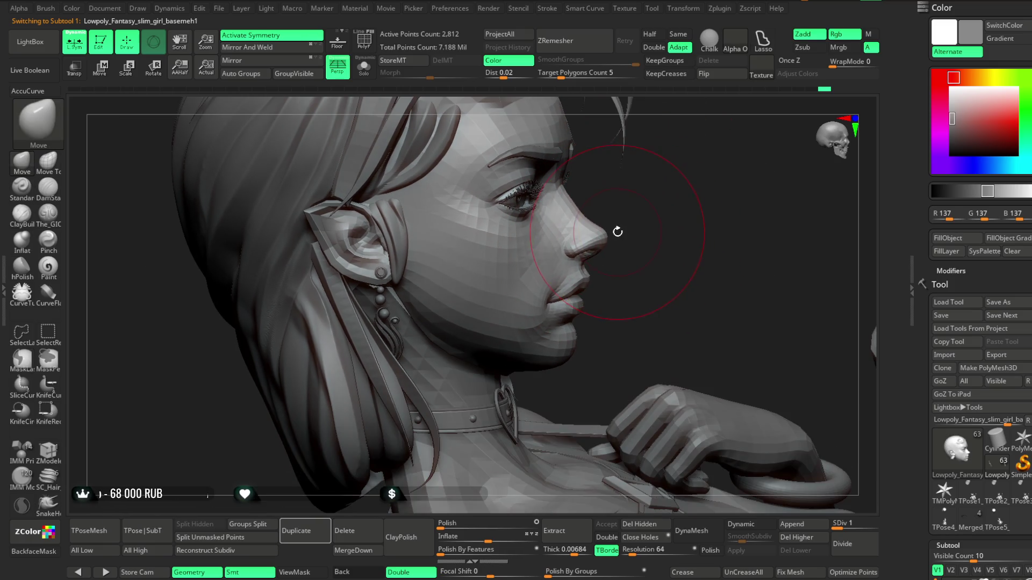
{"action": "key", "text": "space"}
{"action": "left_click_drag", "start_coordinate": [654, 223], "coordinate": [649, 222]}
{"action": "key", "text": "space"}
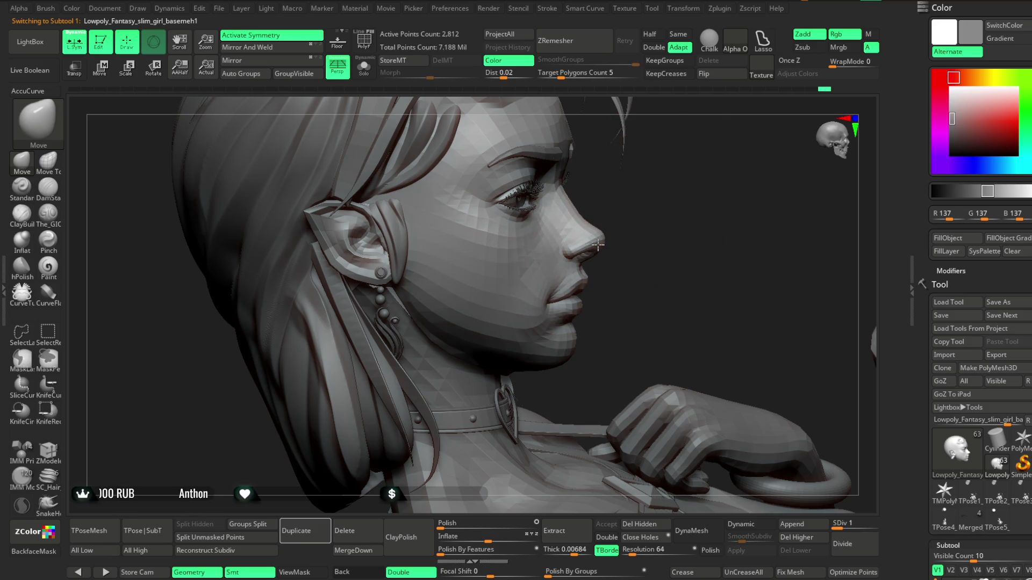
Step: Adjust brush size again from a three-quarter view, then select the eyebrow subtool
{"action": "mouse_move", "coordinate": [612, 249]}
{"action": "right_mouse_down"}
{"action": "mouse_move", "coordinate": [541, 316]}
{"action": "mouse_move", "coordinate": [611, 239]}
{"action": "right_mouse_up"}
{"action": "key", "text": "space"}
{"action": "mouse_move", "coordinate": [637, 239]}
{"action": "left_mouse_down"}
{"action": "mouse_move", "coordinate": [611, 239]}
{"action": "mouse_move", "coordinate": [636, 236]}
{"action": "left_mouse_up"}
{"action": "key", "text": "space"}
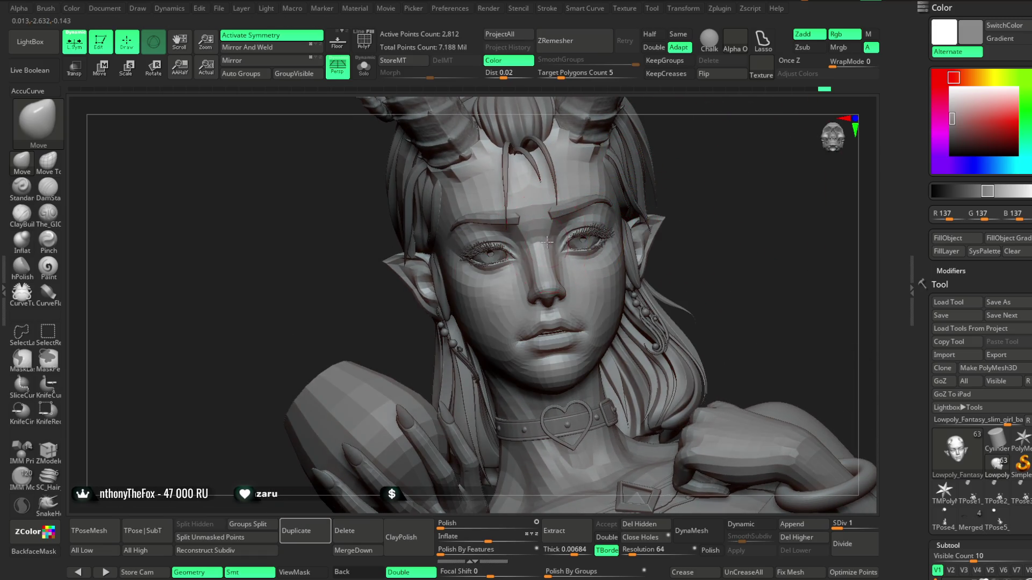
{"action": "left_click", "coordinate": [573, 208], "text": "alt"}
{"action": "mouse_move", "coordinate": [643, 184]}
{"action": "right_mouse_down"}
{"action": "mouse_move", "coordinate": [566, 215]}
{"action": "mouse_move", "coordinate": [710, 164]}
{"action": "mouse_move", "coordinate": [656, 185]}
{"action": "mouse_move", "coordinate": [701, 178]}
{"action": "mouse_move", "coordinate": [689, 168]}
{"action": "right_mouse_up"}
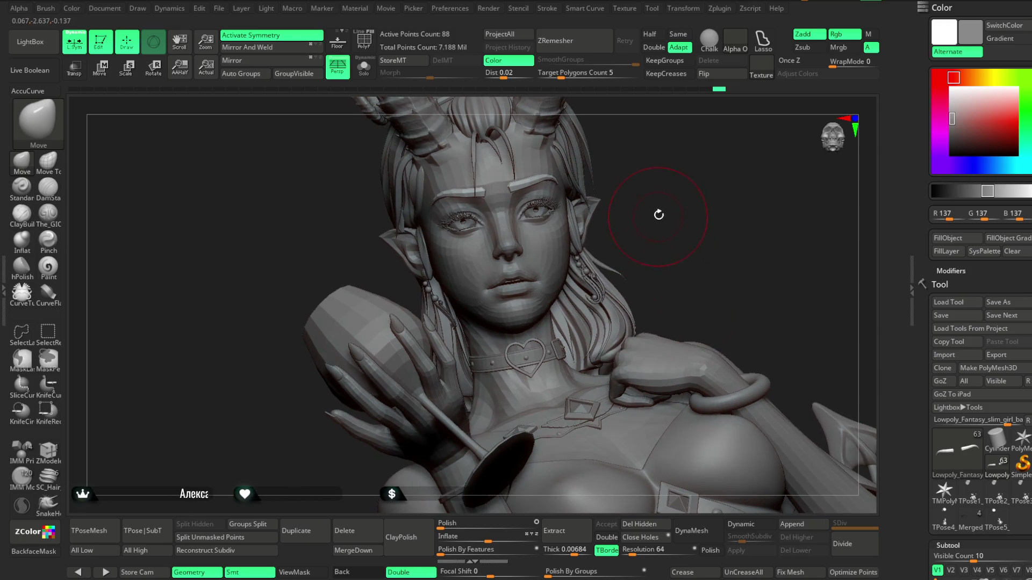
Step: Reselect the head base mesh and review it from front and three-quarter views
{"action": "mouse_move", "coordinate": [667, 241]}
{"action": "left_mouse_down"}
{"action": "mouse_move", "coordinate": [685, 216]}
{"action": "mouse_move", "coordinate": [677, 225]}
{"action": "left_mouse_up"}
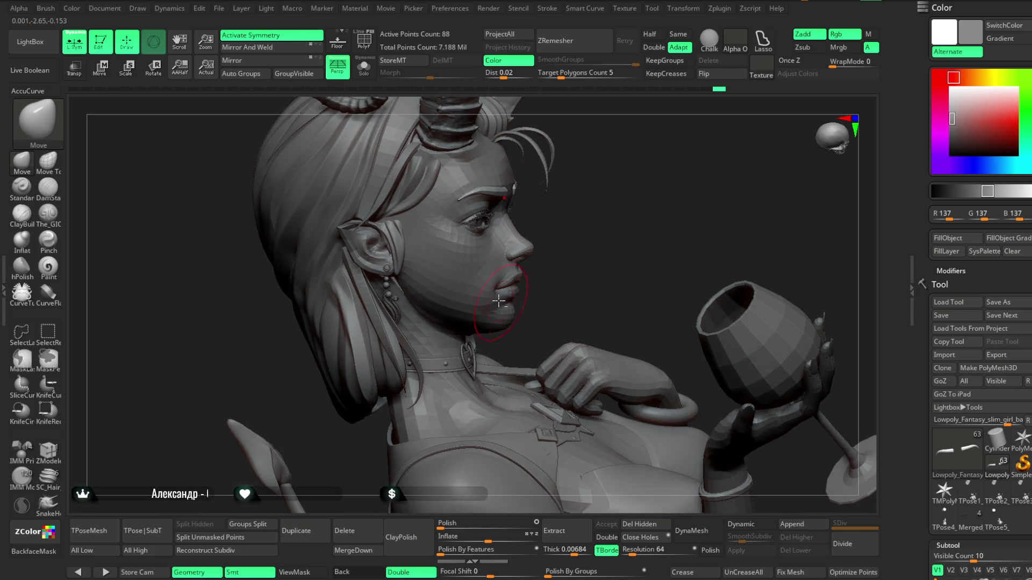
{"action": "left_click", "coordinate": [497, 298], "text": "alt"}
{"action": "mouse_move", "coordinate": [587, 255]}
{"action": "left_mouse_down"}
{"action": "mouse_move", "coordinate": [636, 222]}
{"action": "mouse_move", "coordinate": [553, 287]}
{"action": "left_mouse_up"}
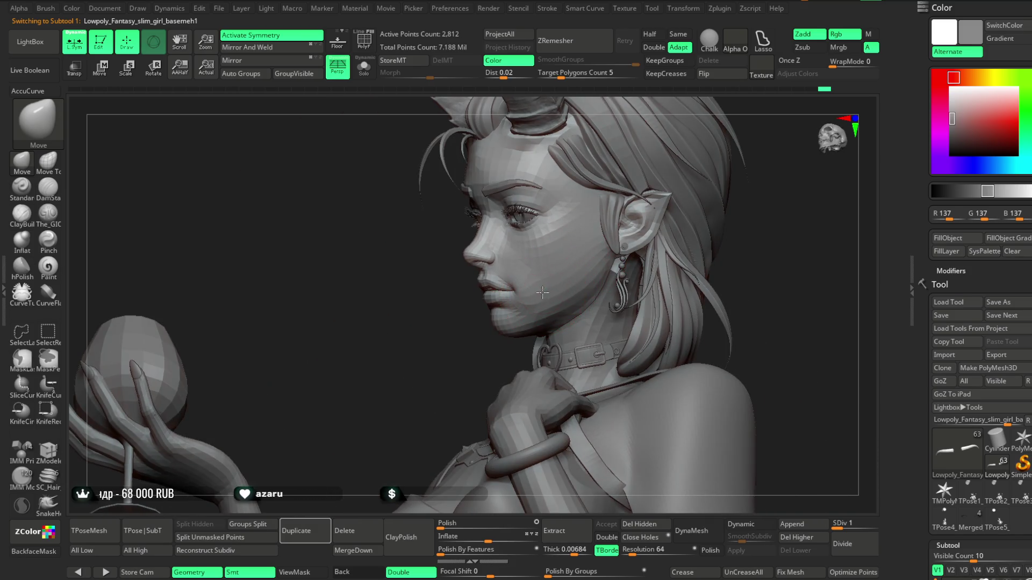
{"action": "mouse_move", "coordinate": [482, 362]}
{"action": "left_mouse_down"}
{"action": "mouse_move", "coordinate": [684, 187]}
{"action": "mouse_move", "coordinate": [676, 218]}
{"action": "mouse_move", "coordinate": [661, 212]}
{"action": "mouse_move", "coordinate": [561, 298]}
{"action": "left_mouse_up"}
{"action": "right_click_drag", "start_coordinate": [560, 298], "coordinate": [669, 198]}
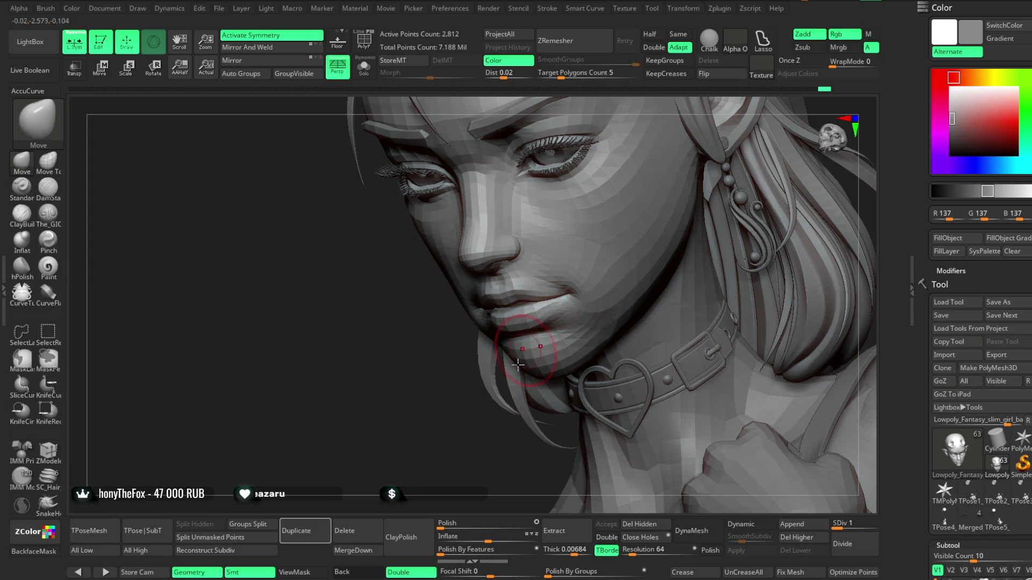
Step: Check the profile and wider bust view, then select the basemesh2_7 eyeball subtool
{"action": "left_click_drag", "start_coordinate": [516, 365], "coordinate": [507, 326]}
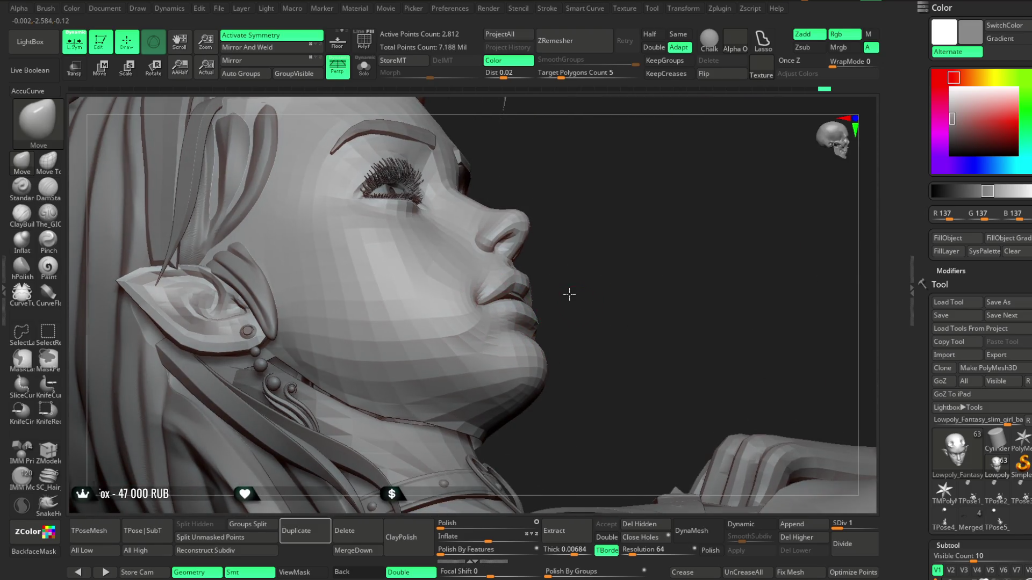
{"action": "right_click_drag", "start_coordinate": [564, 314], "coordinate": [671, 232]}
{"action": "mouse_move", "coordinate": [653, 190]}
{"action": "left_mouse_down"}
{"action": "mouse_move", "coordinate": [646, 201]}
{"action": "mouse_move", "coordinate": [669, 187]}
{"action": "mouse_move", "coordinate": [681, 203]}
{"action": "mouse_move", "coordinate": [677, 226]}
{"action": "left_mouse_up"}
{"action": "left_click", "coordinate": [423, 274], "text": "alt"}
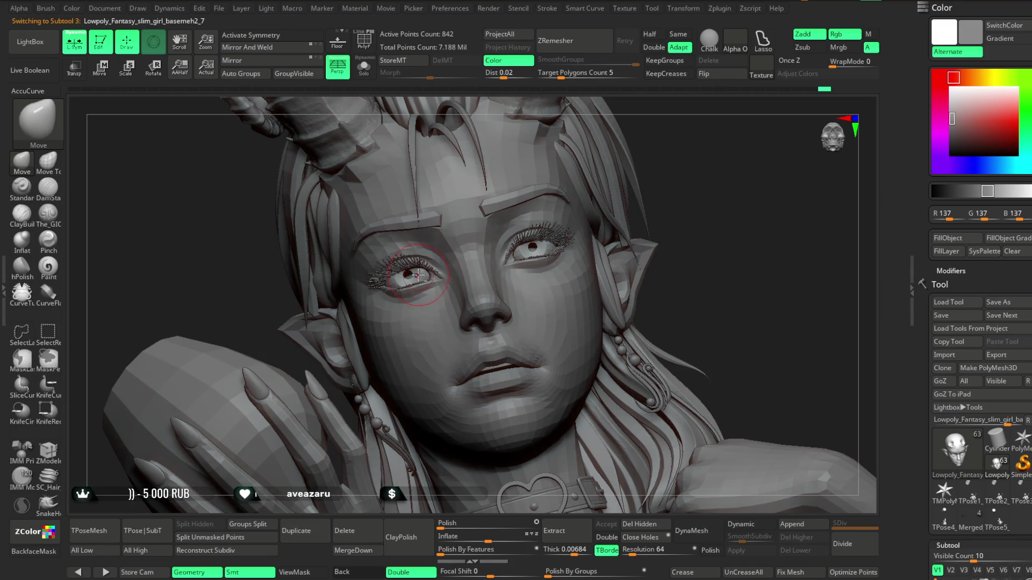
Step: Solo the eyeballs, hide one sphere leaving a 421-point eyeball, then ready the Move gizmo
{"action": "left_click_drag", "start_coordinate": [677, 162], "coordinate": [667, 218], "text": "ctrl+alt"}
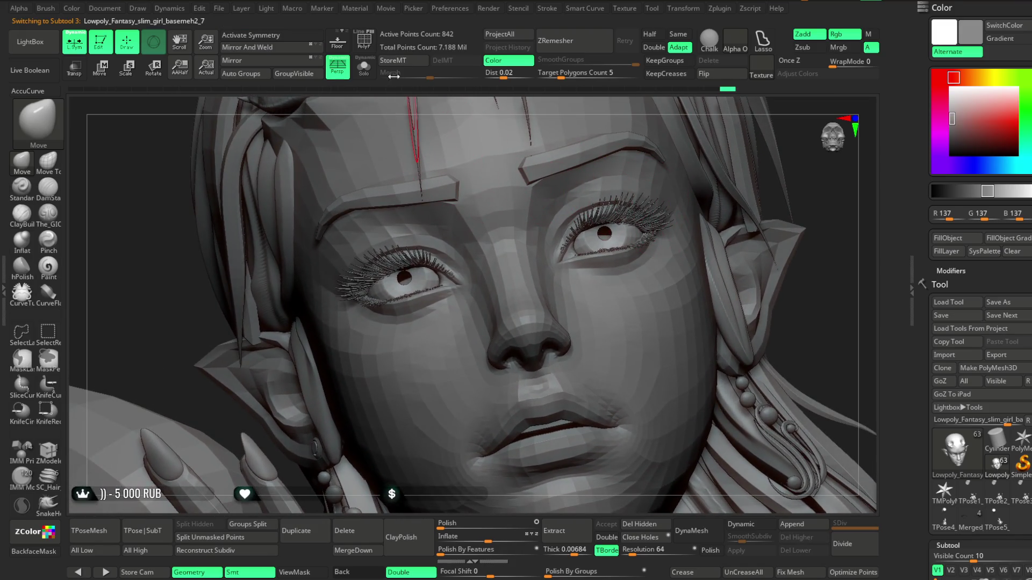
{"action": "left_click", "coordinate": [363, 69]}
{"action": "left_click_drag", "start_coordinate": [688, 143], "coordinate": [530, 367], "text": "ctrl+alt+shift"}
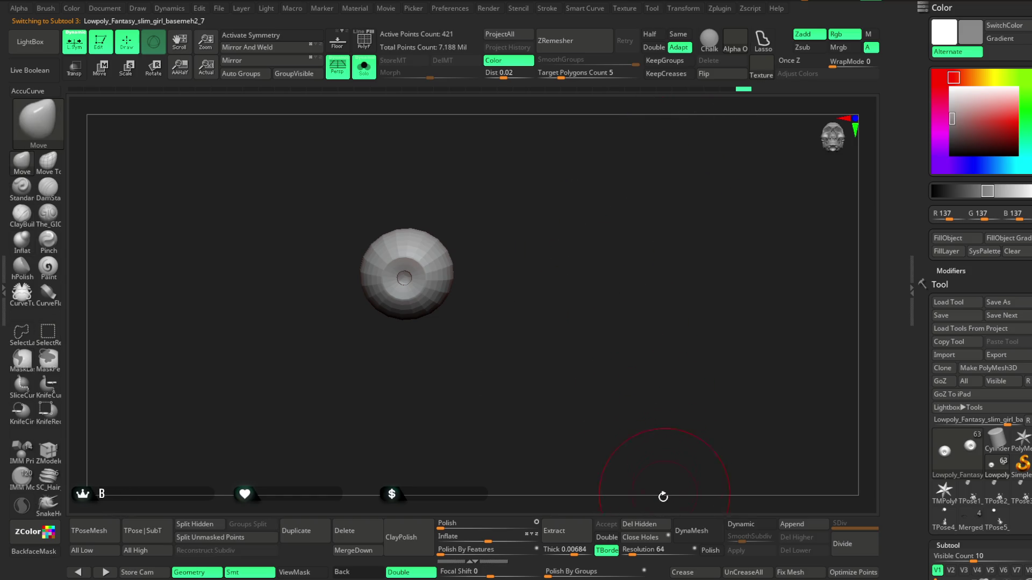
{"action": "left_click", "coordinate": [638, 524]}
{"action": "left_click", "coordinate": [363, 69]}
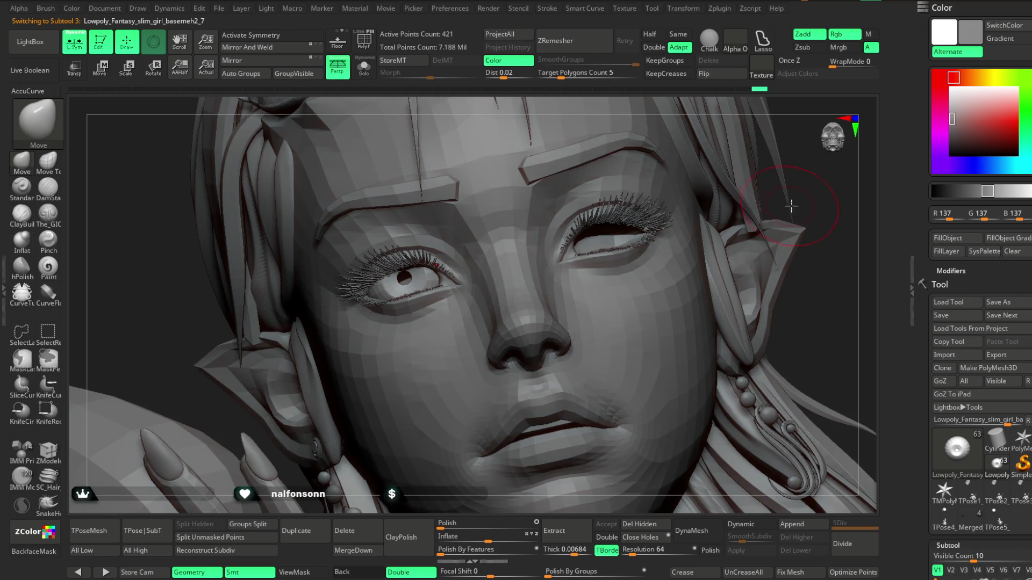
{"action": "left_click", "coordinate": [101, 68]}
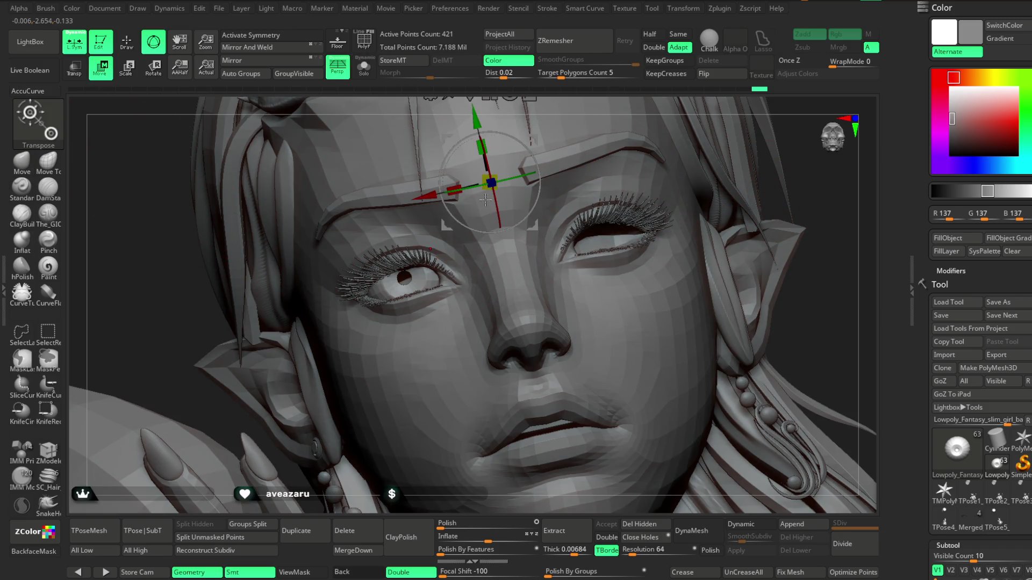
{"action": "right_click_drag", "start_coordinate": [540, 107], "coordinate": [534, 131]}
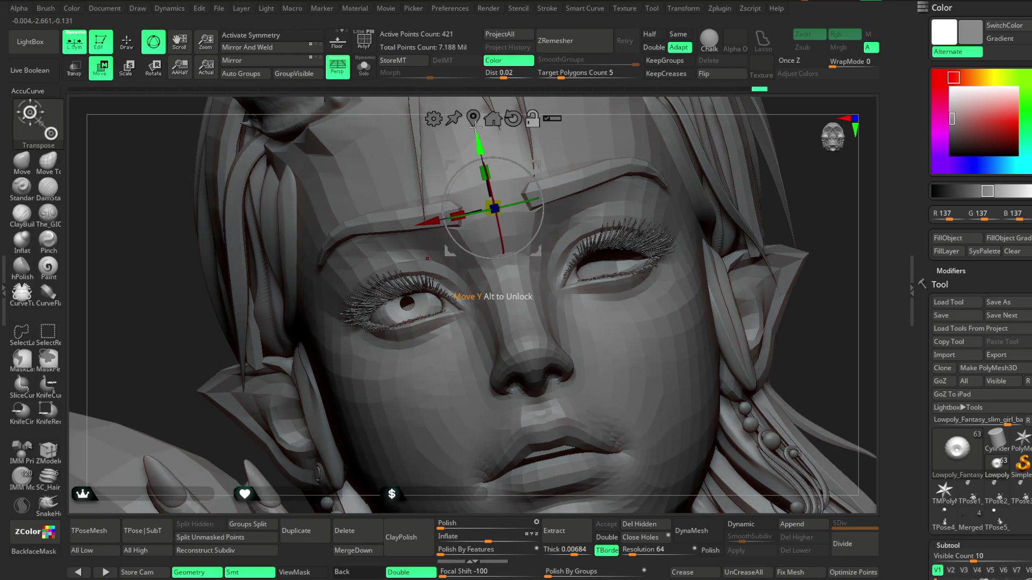
Step: Shift the remaining eyeball along one gizmo axis and return to sculpting
{"action": "left_click", "coordinate": [407, 302], "text": "alt"}
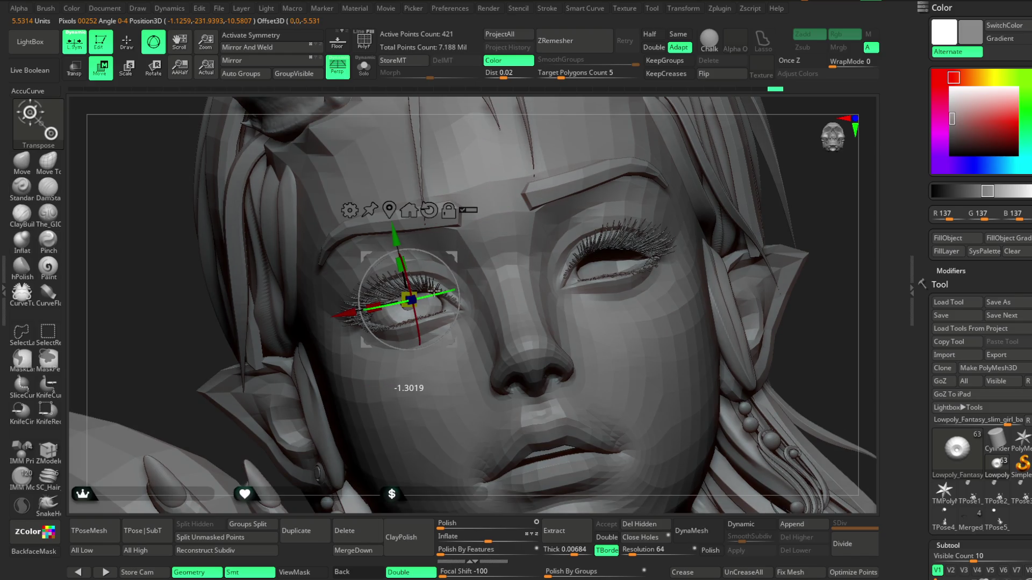
{"action": "left_click_drag", "start_coordinate": [434, 291], "coordinate": [436, 290]}
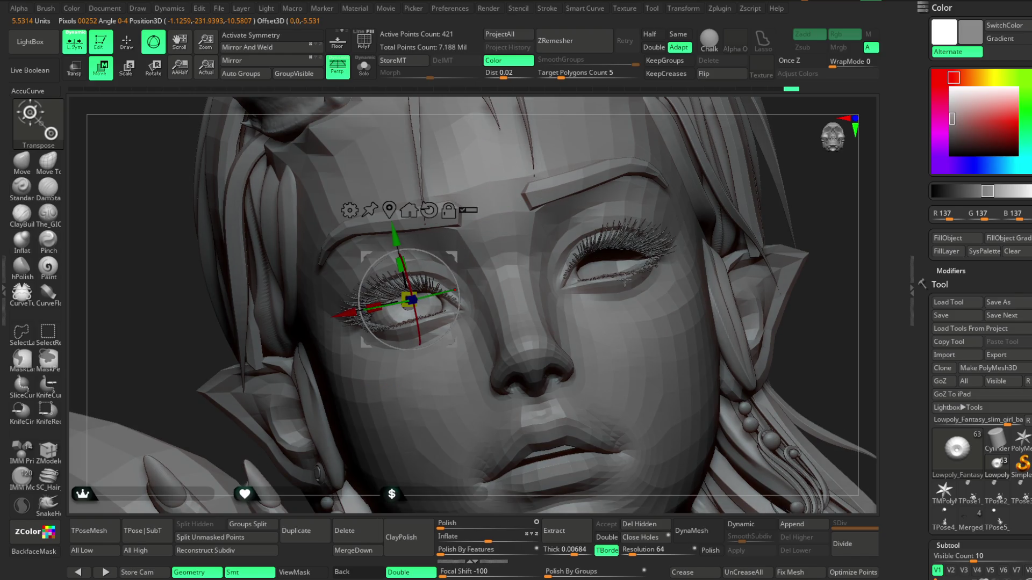
{"action": "left_click", "coordinate": [128, 42]}
{"action": "mouse_move", "coordinate": [832, 334]}
{"action": "right_mouse_down", "text": "ctrl"}
{"action": "mouse_move", "coordinate": [669, 186]}
{"action": "mouse_move", "coordinate": [654, 205]}
{"action": "mouse_move", "coordinate": [645, 326]}
{"action": "right_mouse_up", "text": "ctrl"}
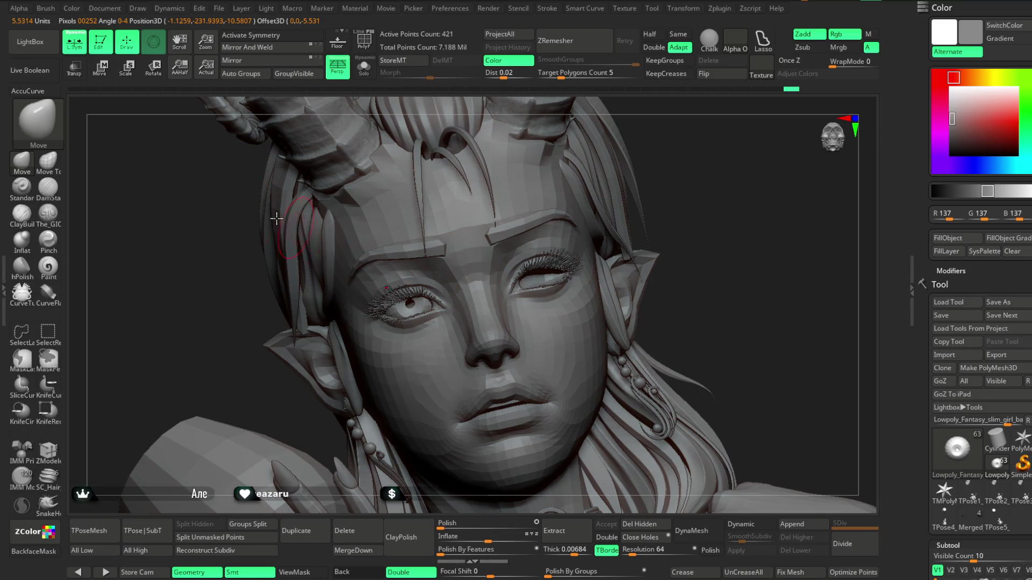
Step: Try a second eyeball move, undo it, and turn on Transp to see through the model
{"action": "left_click", "coordinate": [101, 69]}
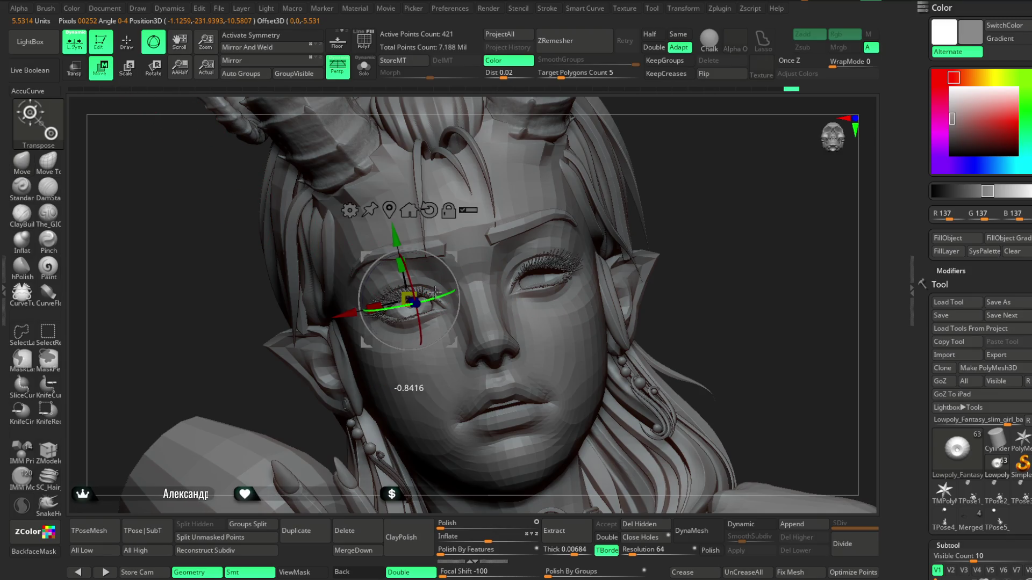
{"action": "right_click_drag", "start_coordinate": [709, 233], "coordinate": [658, 187], "text": "ctrl"}
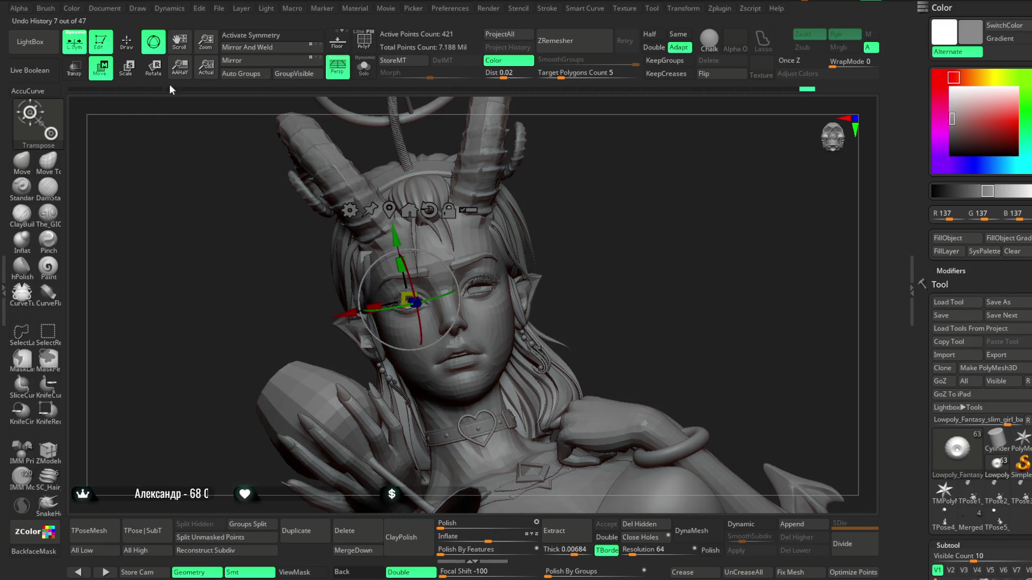
{"action": "key", "text": "q"}
{"action": "mouse_move", "coordinate": [617, 242]}
{"action": "right_mouse_down", "text": "ctrl"}
{"action": "mouse_move", "coordinate": [607, 225]}
{"action": "mouse_move", "coordinate": [613, 306]}
{"action": "mouse_move", "coordinate": [601, 242]}
{"action": "mouse_move", "coordinate": [601, 434]}
{"action": "right_mouse_up", "text": "ctrl"}
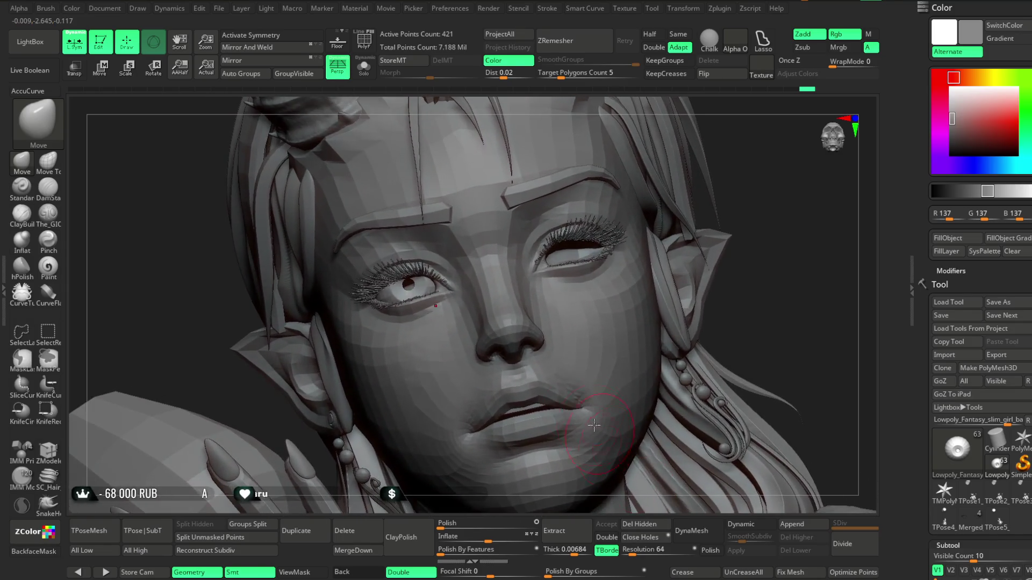
{"action": "left_click", "coordinate": [75, 70]}
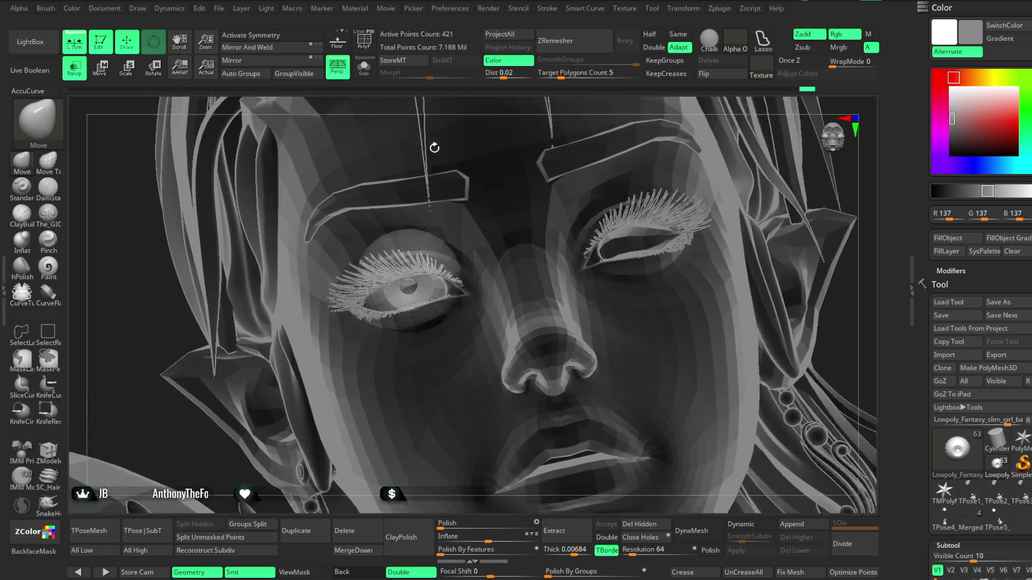
Step: With the gizmo on and Transp off, push the eyeball slightly along its depth
{"action": "right_click_drag", "start_coordinate": [421, 111], "coordinate": [437, 189], "text": "ctrl"}
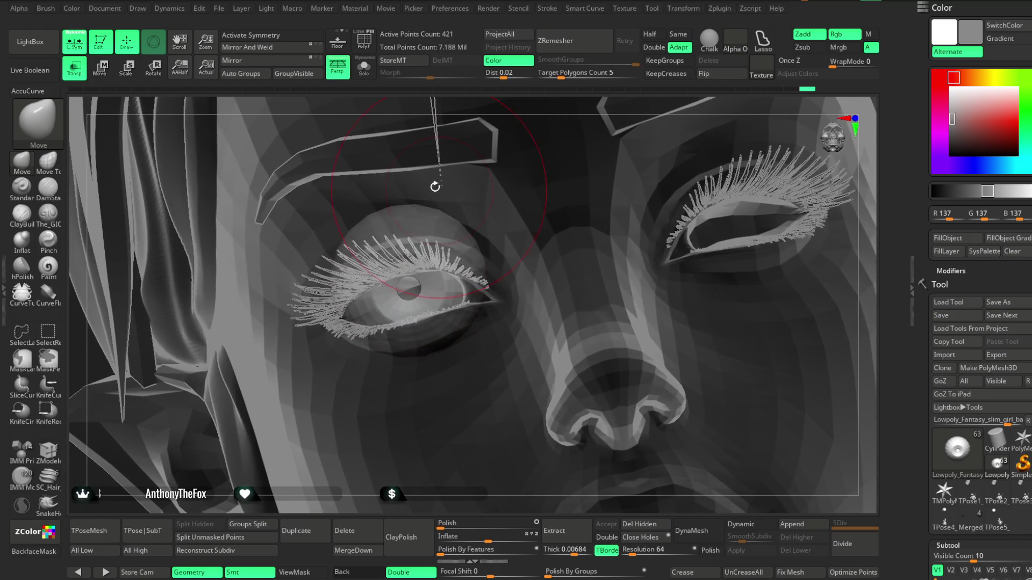
{"action": "key", "text": "w"}
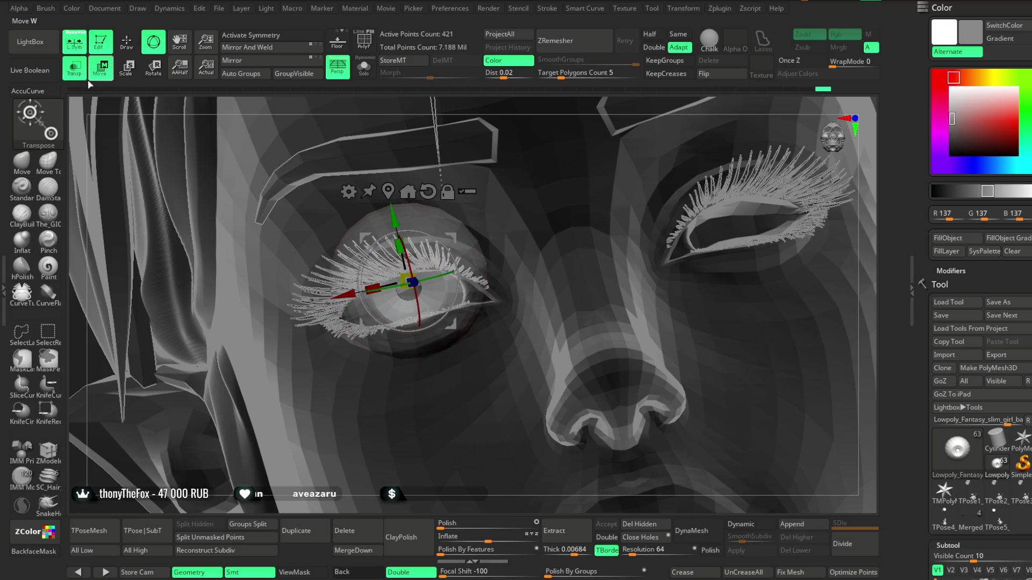
{"action": "left_click", "coordinate": [75, 72]}
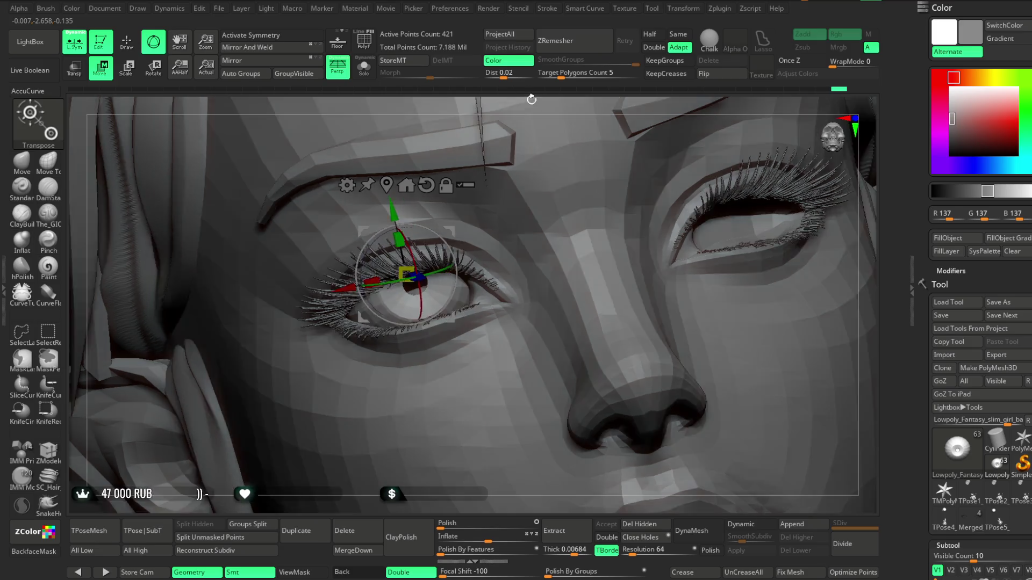
{"action": "right_click_drag", "start_coordinate": [508, 101], "coordinate": [460, 274]}
{"action": "left_click_drag", "start_coordinate": [461, 273], "coordinate": [461, 278]}
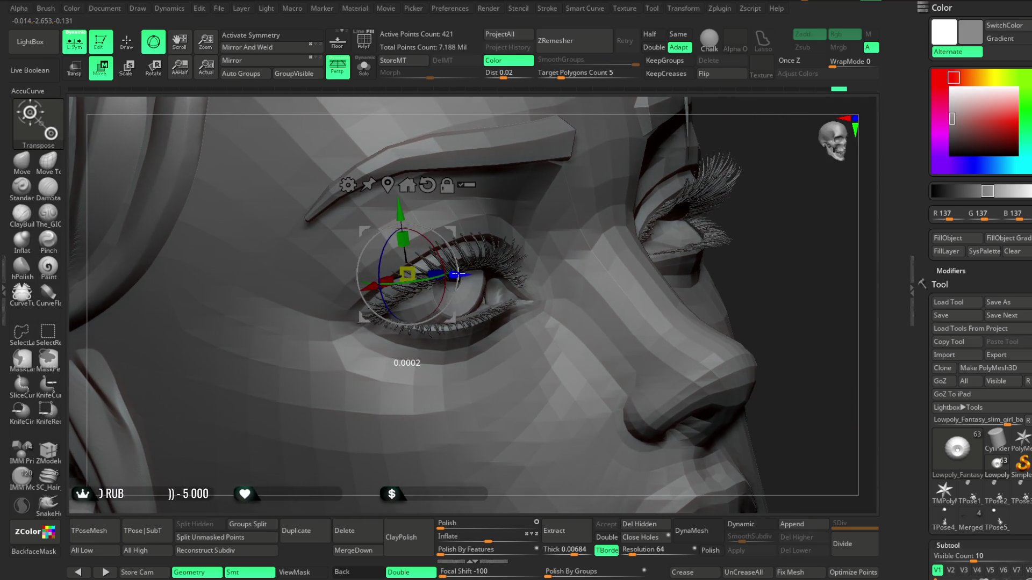
Step: From the front, shift the eyeball slightly sideways and return to Draw mode
{"action": "right_click_drag", "start_coordinate": [564, 202], "coordinate": [725, 194]}
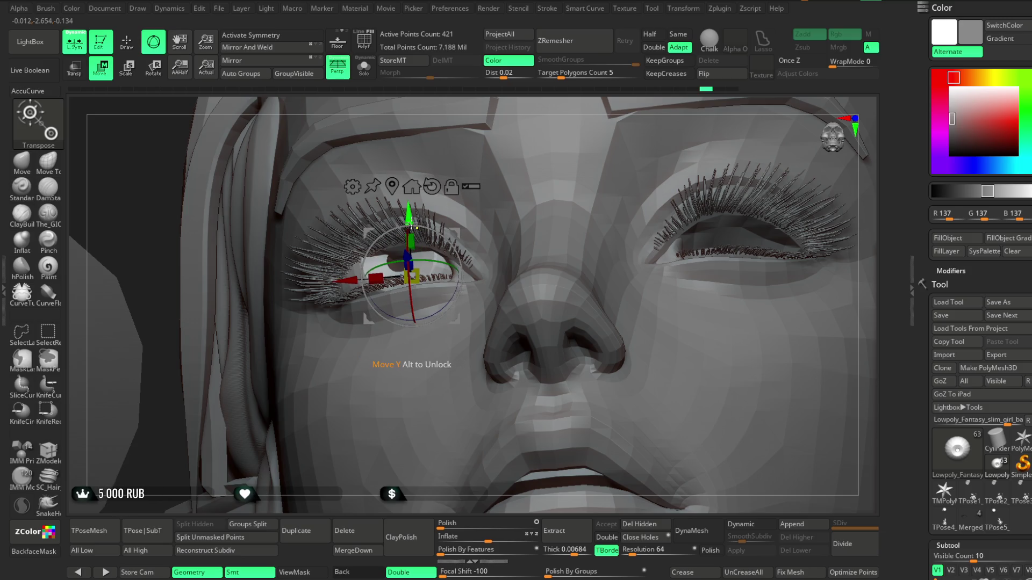
{"action": "right_click_drag", "start_coordinate": [506, 123], "coordinate": [524, 169]}
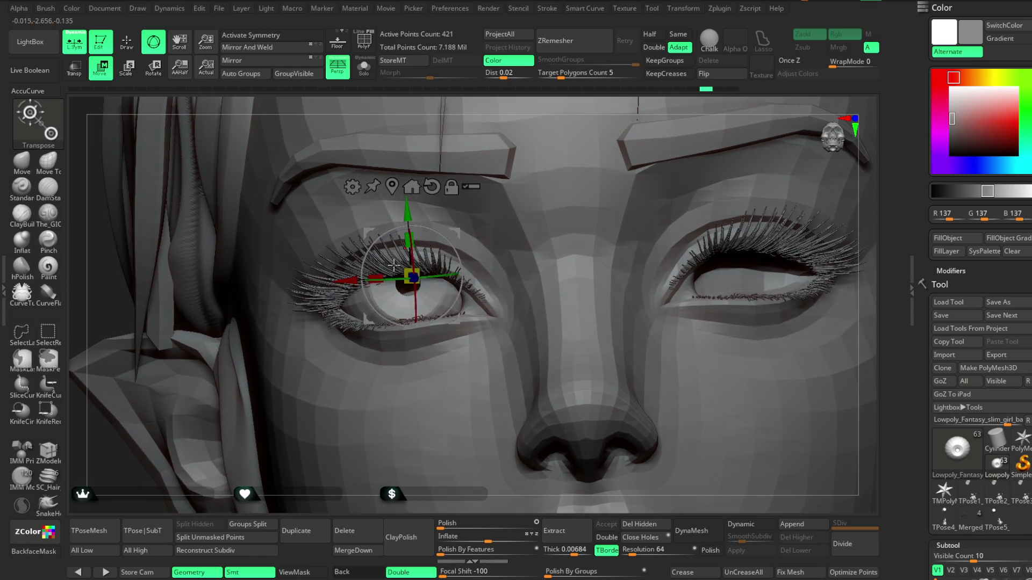
{"action": "left_click_drag", "start_coordinate": [352, 278], "coordinate": [355, 278]}
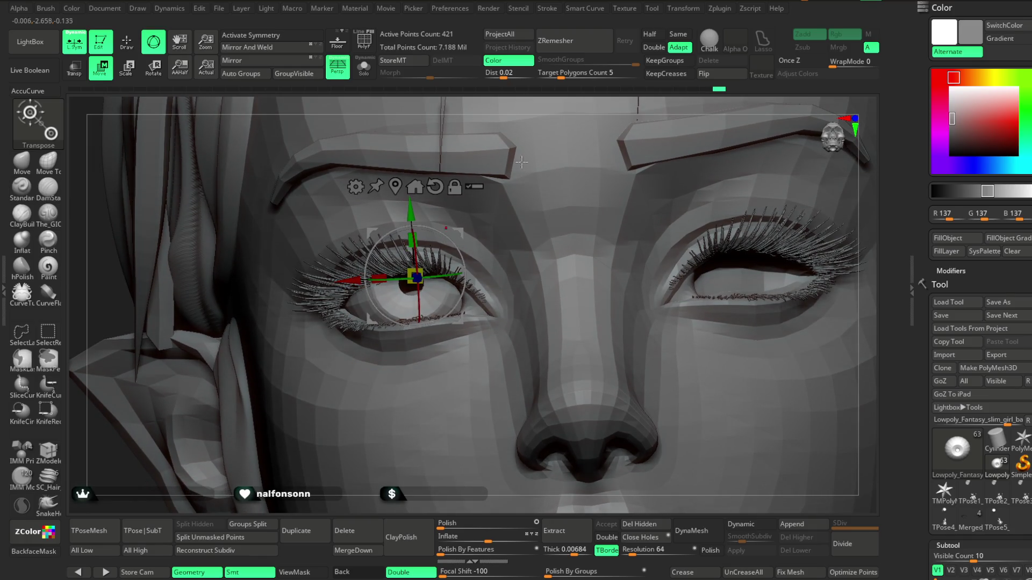
{"action": "right_click_drag", "start_coordinate": [436, 340], "coordinate": [568, 189], "text": "ctrl"}
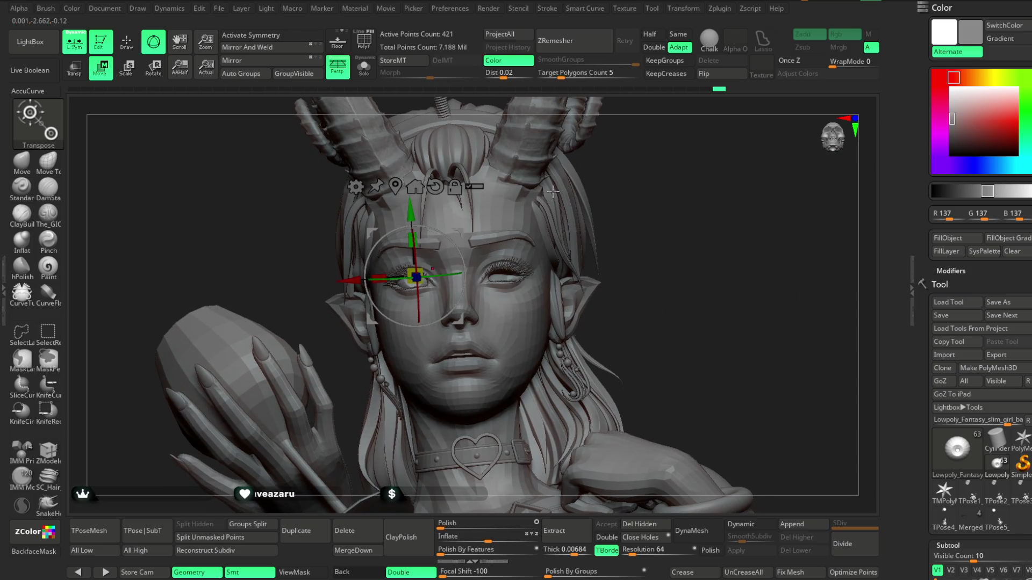
{"action": "key", "text": "w"}
{"action": "mouse_move", "coordinate": [635, 210]}
{"action": "right_mouse_down"}
{"action": "mouse_move", "coordinate": [629, 218]}
{"action": "mouse_move", "coordinate": [692, 176]}
{"action": "mouse_move", "coordinate": [669, 173]}
{"action": "right_mouse_up"}
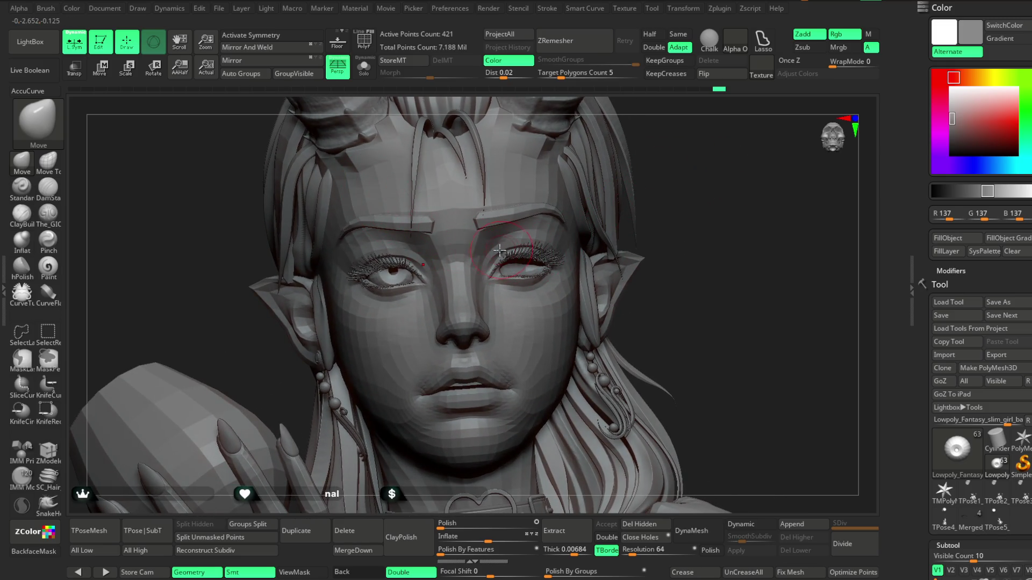
{"action": "scroll", "coordinate": [970, 363], "scroll_direction": "down", "scroll_amount": 5}
{"action": "scroll", "coordinate": [970, 322], "scroll_direction": "down", "scroll_amount": 5}
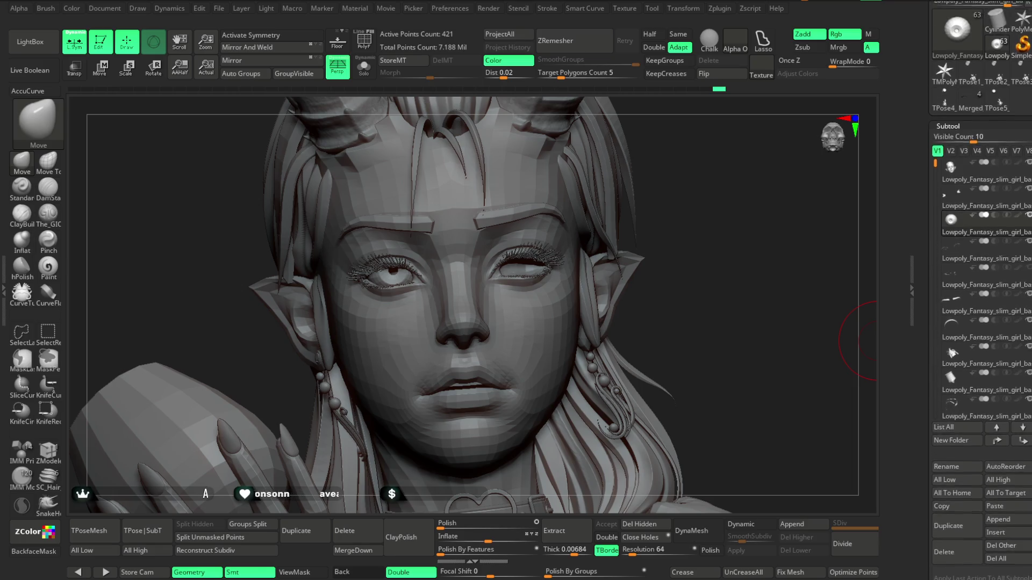
Step: Duplicate the face base mesh, Del Higher on the copy, and MergeDown it with the eyeballs
{"action": "left_click", "coordinate": [982, 278]}
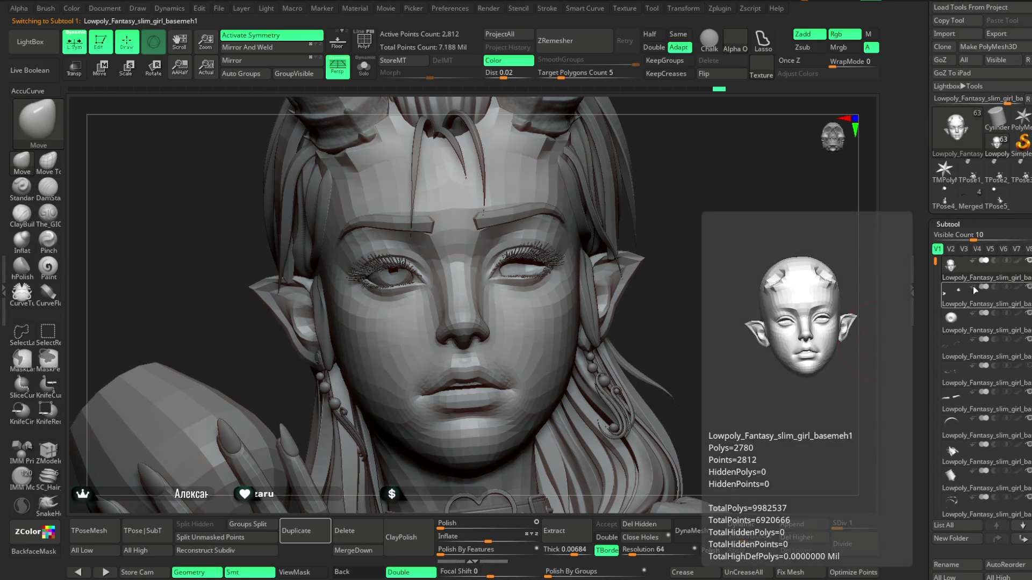
{"action": "left_click", "coordinate": [298, 530]}
{"action": "left_click", "coordinate": [807, 540]}
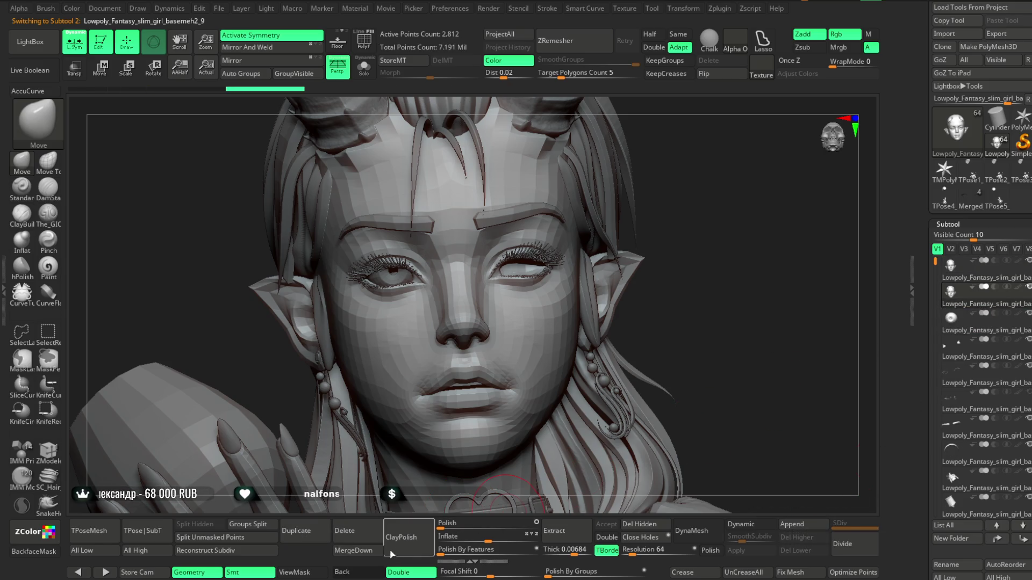
{"action": "left_click", "coordinate": [353, 550]}
{"action": "left_click", "coordinate": [330, 565]}
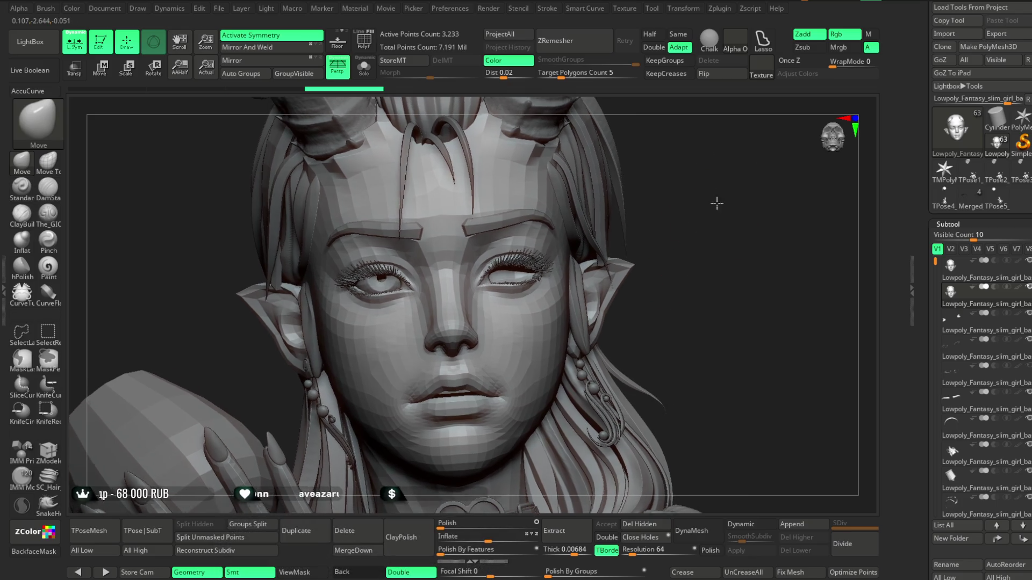
Step: Back out of ZModeler and gizmo attempts with undo, then solo the merged subtool
{"action": "right_click_drag", "start_coordinate": [725, 194], "coordinate": [694, 226]}
{"action": "left_click", "coordinate": [49, 452]}
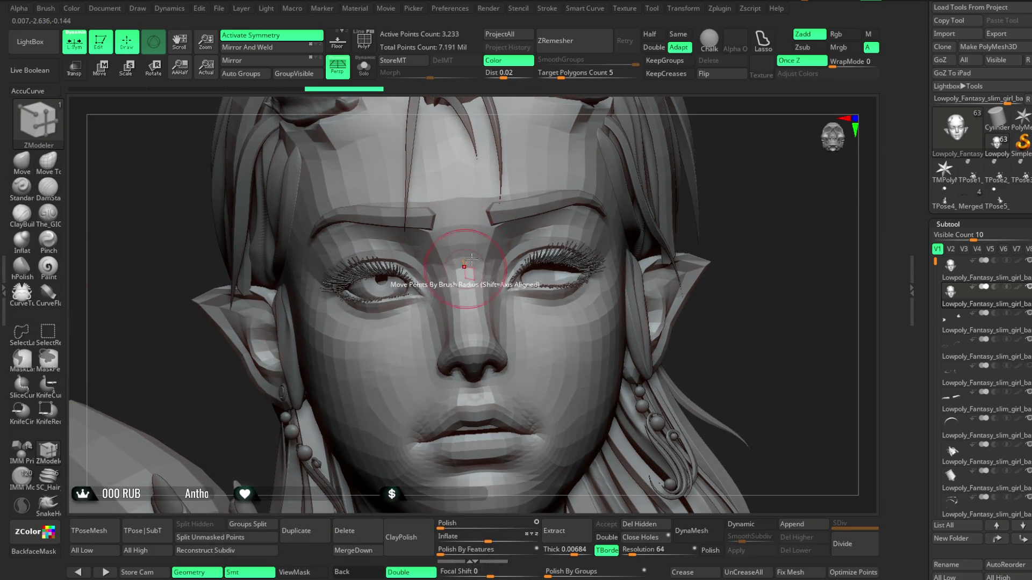
{"action": "key", "text": "space"}
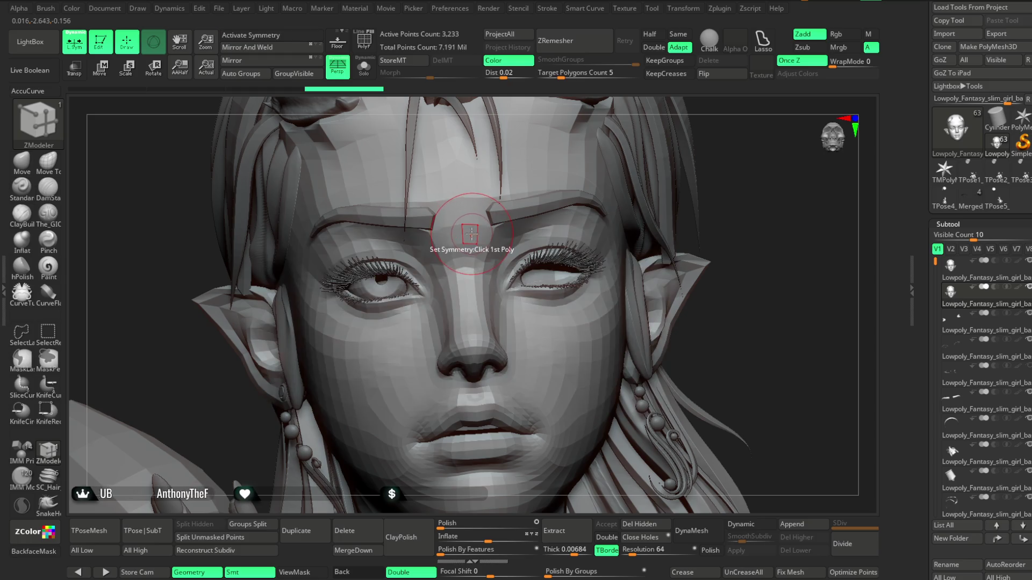
{"action": "key", "text": "w"}
{"action": "scroll", "coordinate": [761, 195], "scroll_direction": "down", "scroll_amount": 3}
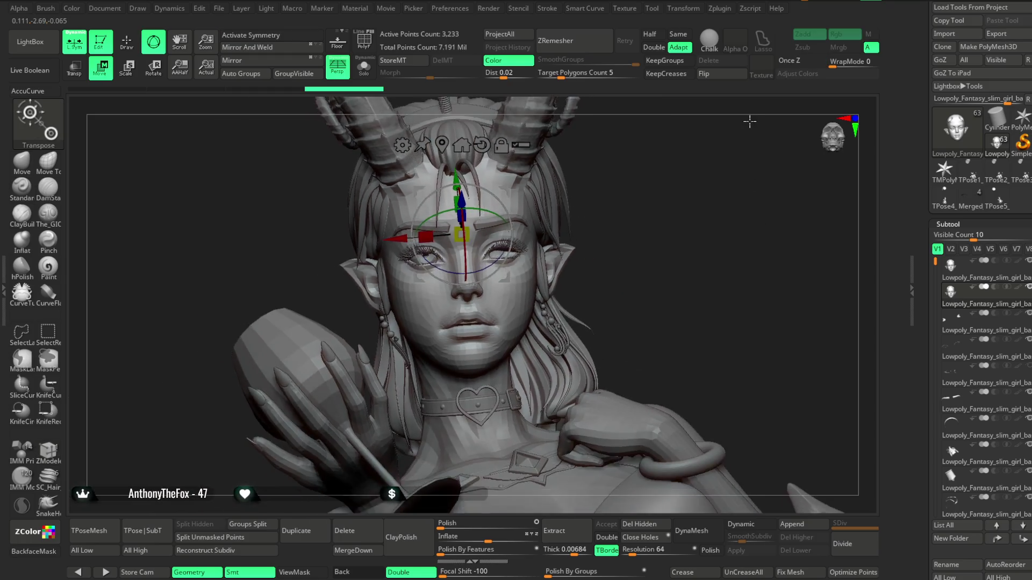
{"action": "key", "text": "ctrl+z"}
{"action": "key", "text": "q"}
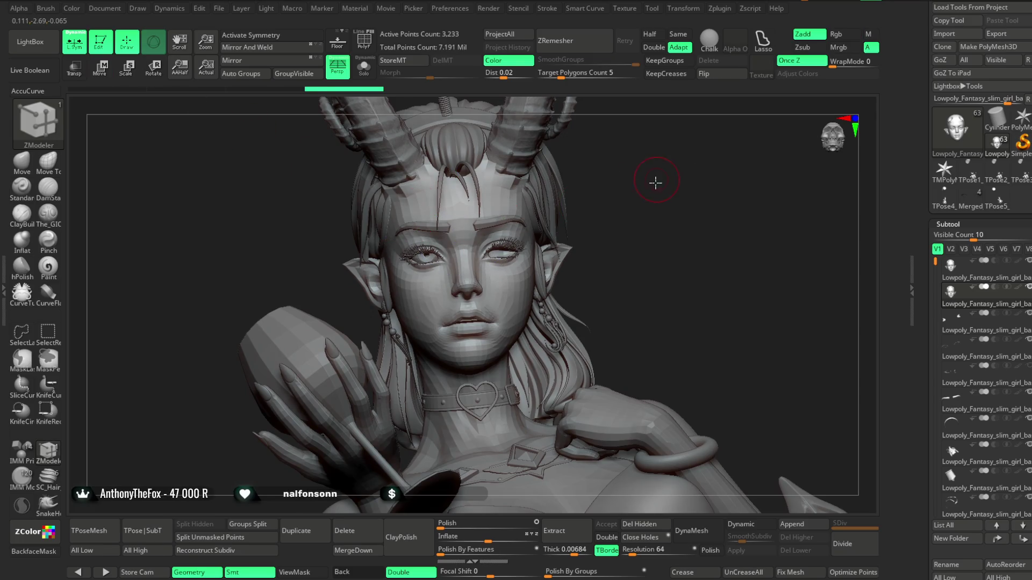
{"action": "scroll", "coordinate": [654, 202], "scroll_direction": "up", "scroll_amount": 3}
{"action": "left_click", "coordinate": [364, 70]}
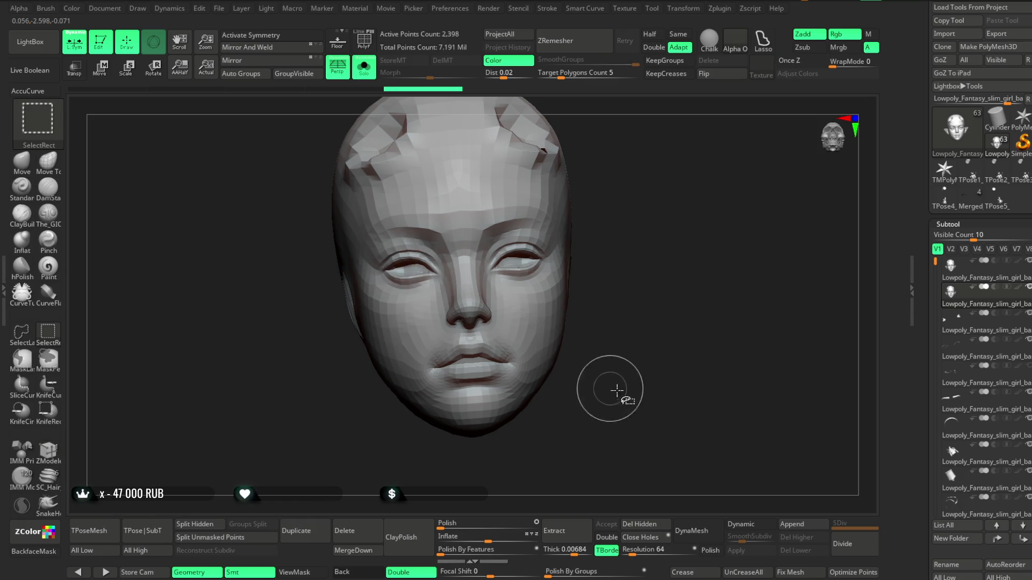
Step: Hide the merged head and both ears, then Del Hidden to keep one eyeball
{"action": "key", "text": "ctrl+shift"}
{"action": "left_click_drag", "start_coordinate": [680, 184], "coordinate": [568, 401], "text": "ctrl+shift"}
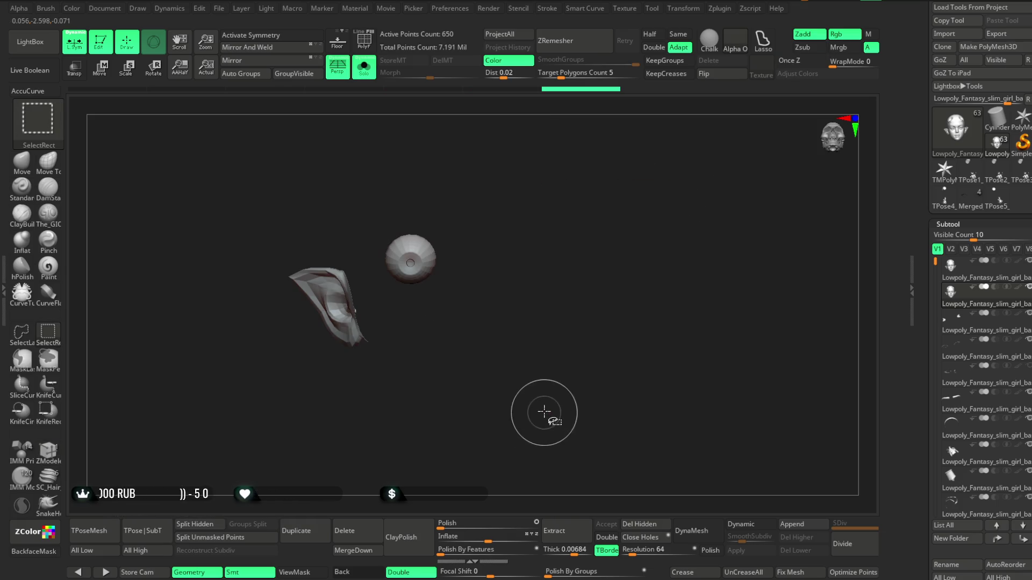
{"action": "left_click_drag", "start_coordinate": [211, 240], "coordinate": [371, 399], "text": "ctrl+shift"}
{"action": "left_click", "coordinate": [590, 302], "text": "ctrl+shift"}
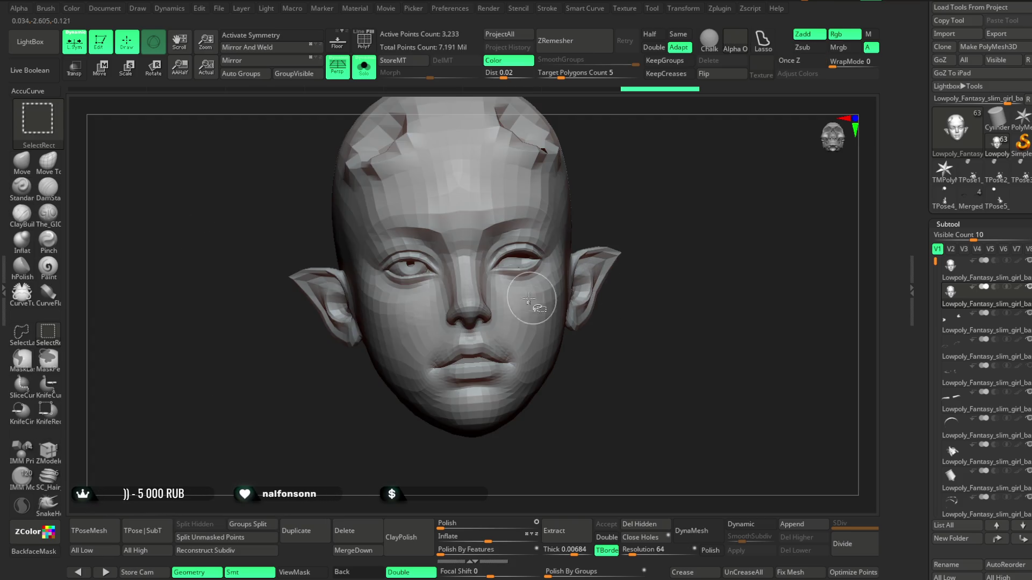
{"action": "key", "text": "ctrl+z"}
{"action": "left_click", "coordinate": [639, 525]}
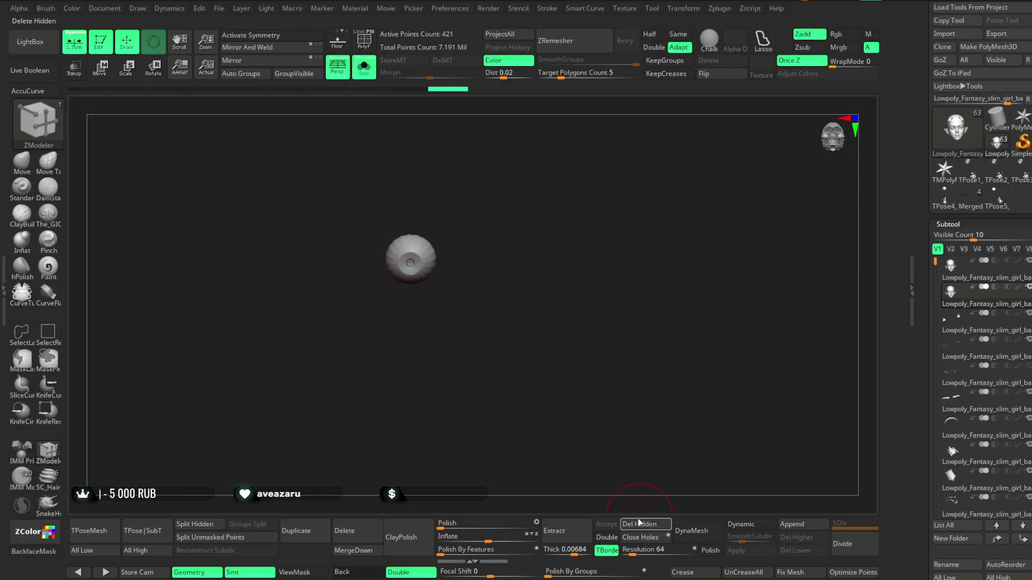
Step: Mirror And Weld the eyeball into an 842-point pair and show the full bust again
{"action": "left_click", "coordinate": [270, 35]}
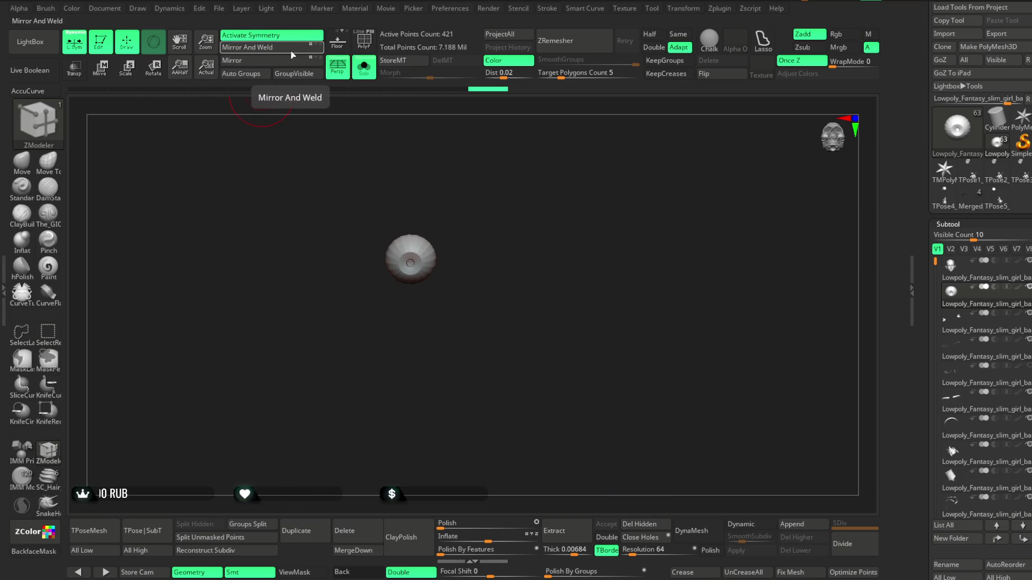
{"action": "left_click", "coordinate": [247, 47]}
{"action": "left_click", "coordinate": [364, 68]}
{"action": "mouse_move", "coordinate": [629, 184]}
{"action": "right_mouse_down", "text": "ctrl"}
{"action": "mouse_move", "coordinate": [619, 239]}
{"action": "mouse_move", "coordinate": [612, 202]}
{"action": "right_mouse_up", "text": "ctrl"}
{"action": "mouse_move", "coordinate": [701, 205]}
{"action": "right_mouse_down", "text": "alt"}
{"action": "mouse_move", "coordinate": [715, 195]}
{"action": "mouse_move", "coordinate": [709, 170]}
{"action": "mouse_move", "coordinate": [707, 192]}
{"action": "mouse_move", "coordinate": [742, 185]}
{"action": "mouse_move", "coordinate": [616, 276]}
{"action": "mouse_move", "coordinate": [619, 298]}
{"action": "mouse_move", "coordinate": [613, 290]}
{"action": "right_mouse_up", "text": "alt"}
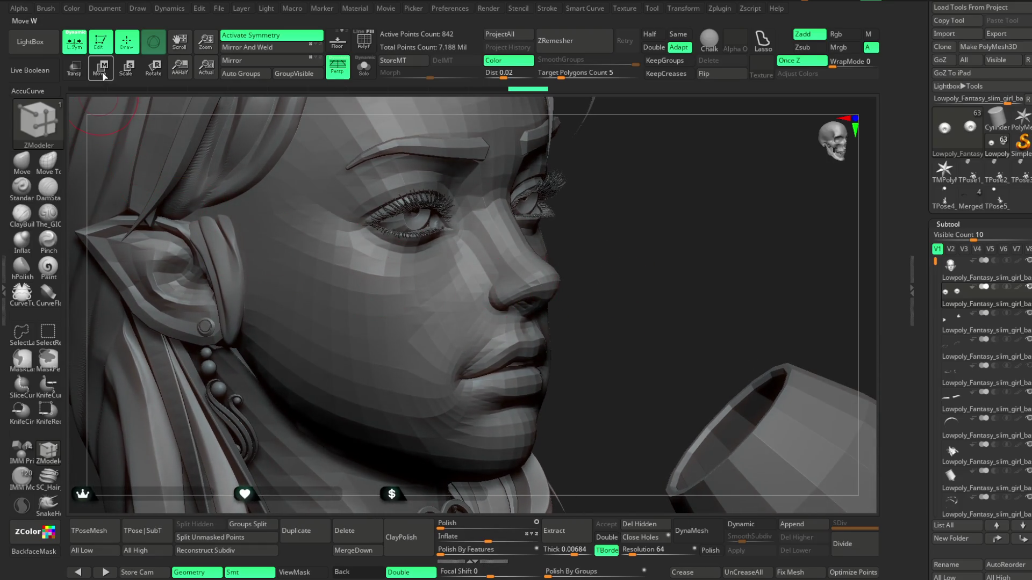
Step: With the Gizmo 3D, nudge and slightly rotate the eyeball pair into the eye sockets
{"action": "left_click", "coordinate": [102, 75]}
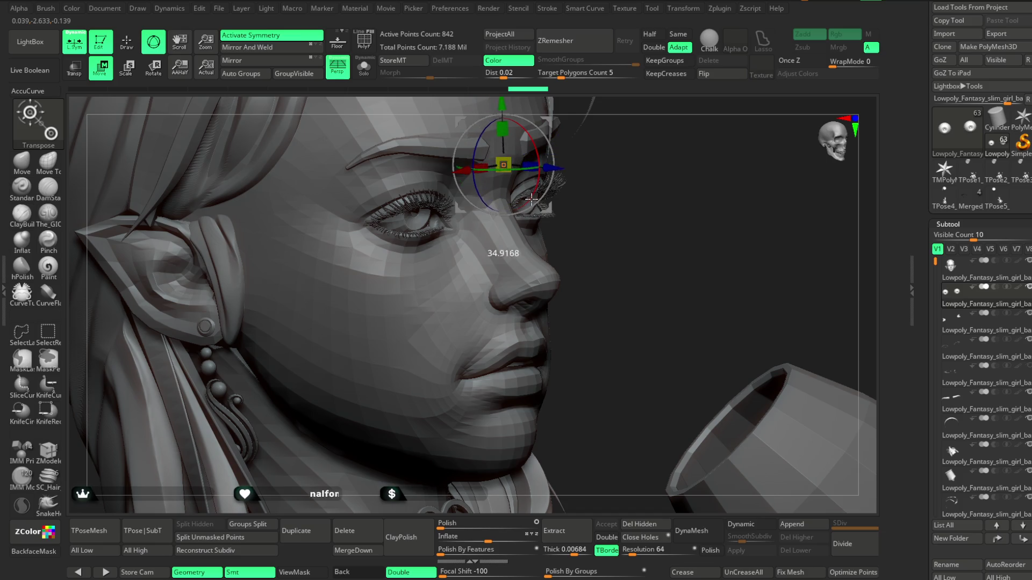
{"action": "right_click_drag", "start_coordinate": [567, 173], "coordinate": [525, 171], "text": "alt"}
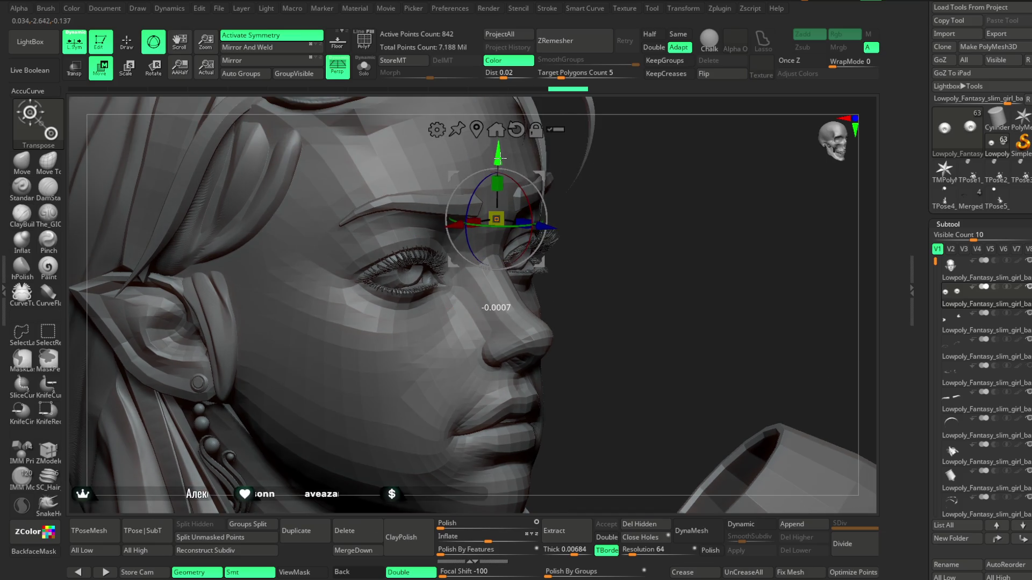
{"action": "right_click_drag", "start_coordinate": [613, 203], "coordinate": [608, 171]}
{"action": "left_click_drag", "start_coordinate": [528, 202], "coordinate": [511, 178]}
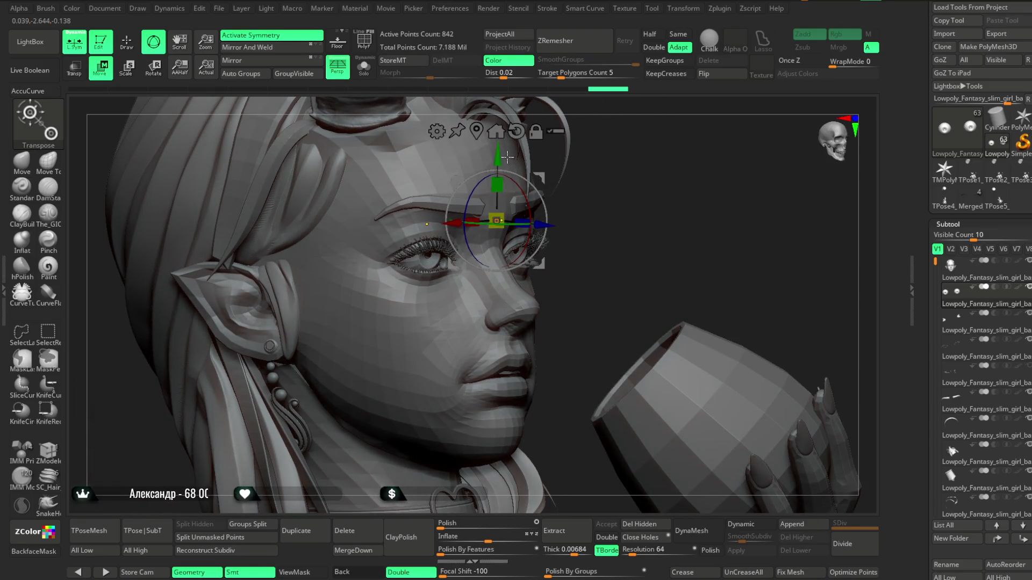
Step: Check the eye placement from the front and return to Draw mode
{"action": "mouse_move", "coordinate": [616, 205]}
{"action": "right_mouse_down"}
{"action": "mouse_move", "coordinate": [659, 140]}
{"action": "mouse_move", "coordinate": [629, 265]}
{"action": "right_mouse_up"}
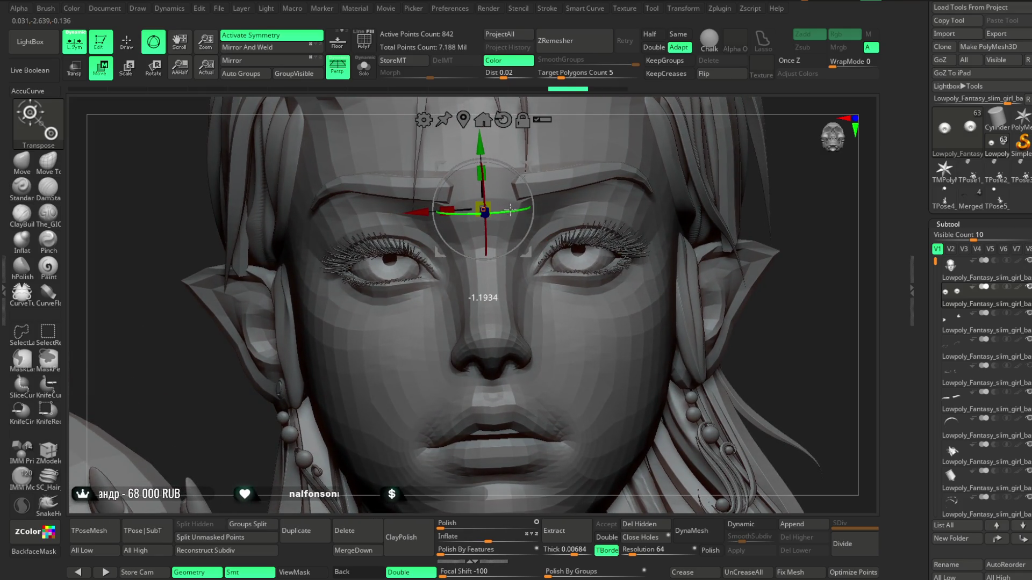
{"action": "mouse_move", "coordinate": [690, 208]}
{"action": "right_mouse_down", "text": "ctrl"}
{"action": "mouse_move", "coordinate": [688, 233]}
{"action": "mouse_move", "coordinate": [662, 266]}
{"action": "right_mouse_up", "text": "ctrl"}
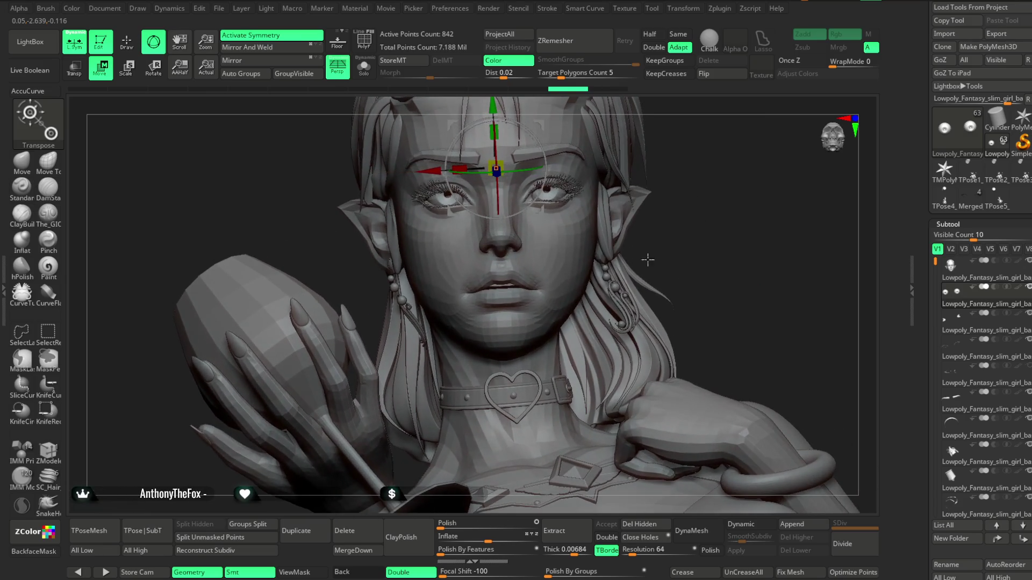
{"action": "key", "text": "w"}
{"action": "mouse_move", "coordinate": [707, 161]}
{"action": "right_mouse_down"}
{"action": "mouse_move", "coordinate": [707, 181]}
{"action": "mouse_move", "coordinate": [702, 173]}
{"action": "right_mouse_up"}
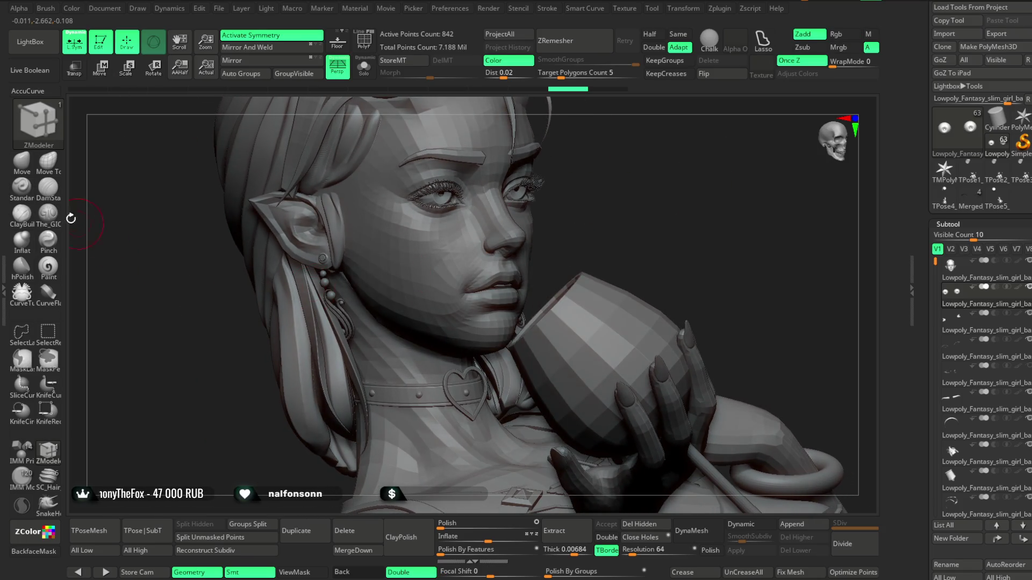
Step: Switch to the Move Topological brush and make the 2,812-point face base mesh active
{"action": "left_click", "coordinate": [47, 165]}
{"action": "mouse_move", "coordinate": [622, 214]}
{"action": "right_mouse_down"}
{"action": "mouse_move", "coordinate": [637, 226]}
{"action": "mouse_move", "coordinate": [564, 267]}
{"action": "right_mouse_up"}
{"action": "left_click", "coordinate": [618, 249], "text": "alt"}
{"action": "key", "text": "space"}
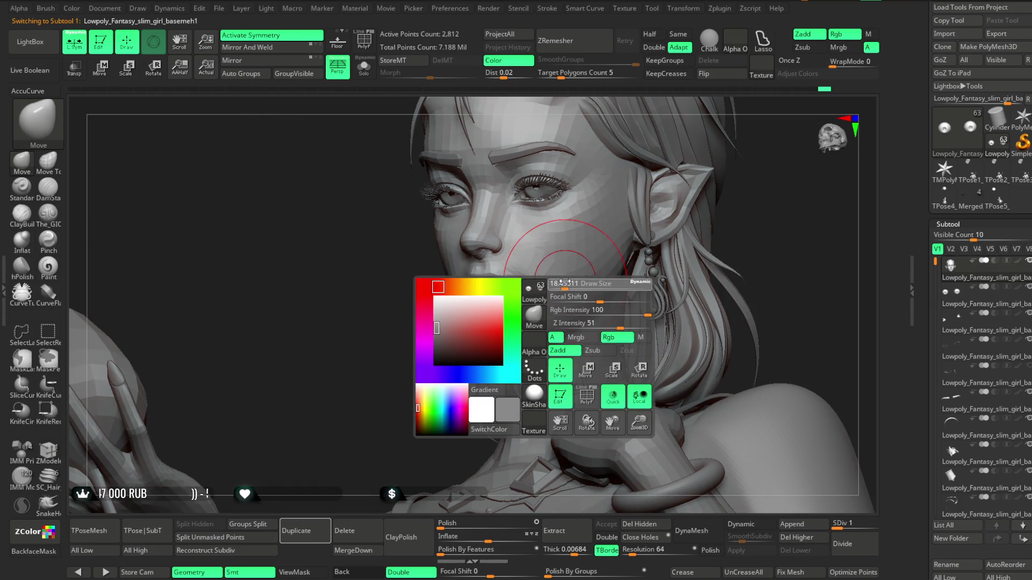
{"action": "key", "text": "space"}
Step: Adjust brush size via the quick palette and refine the lips and cheek shape
{"action": "right_click_drag", "start_coordinate": [424, 398], "coordinate": [554, 304]}
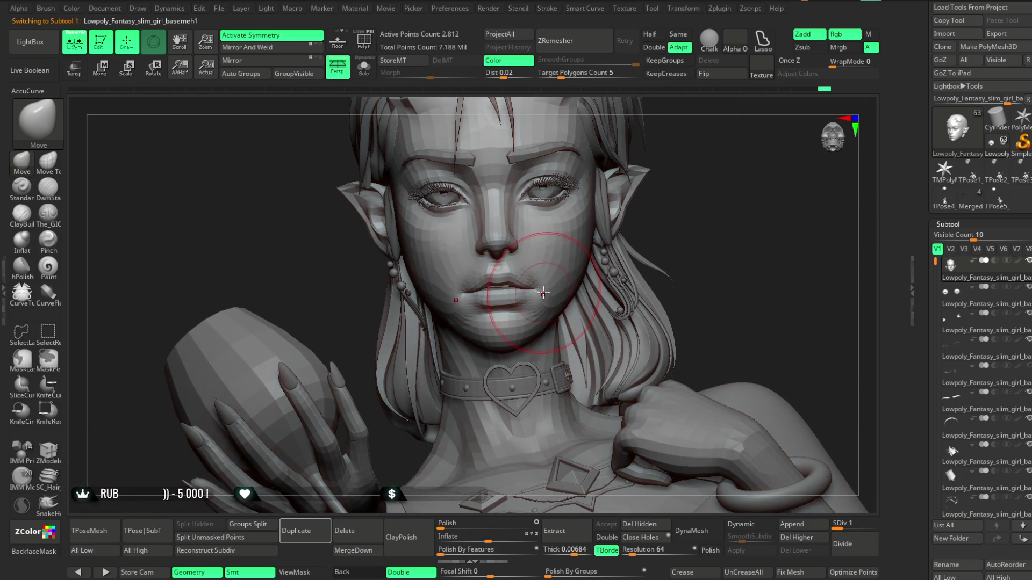
{"action": "key", "text": "space"}
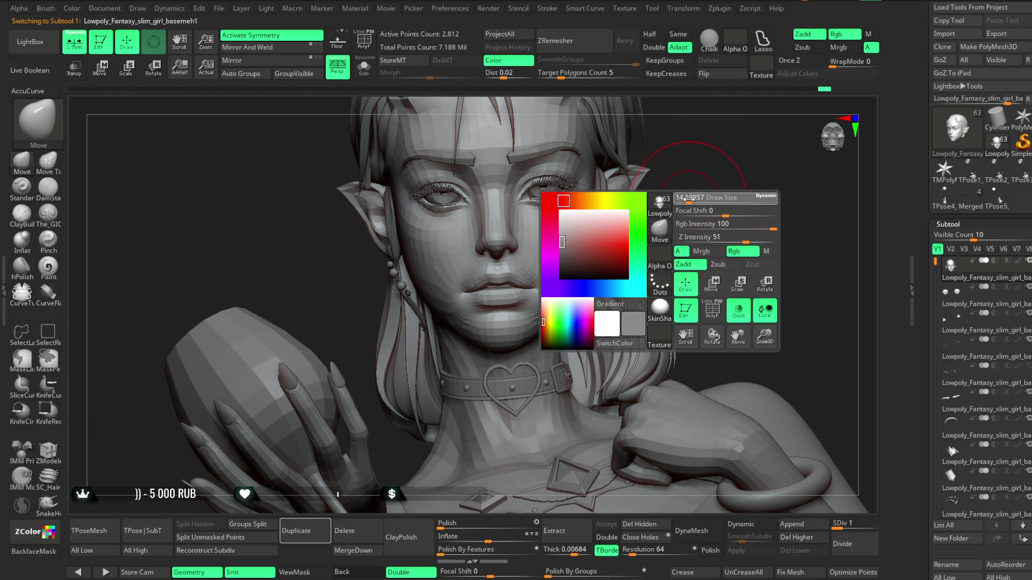
{"action": "key", "text": "space"}
{"action": "right_click_drag", "start_coordinate": [693, 200], "coordinate": [461, 300]}
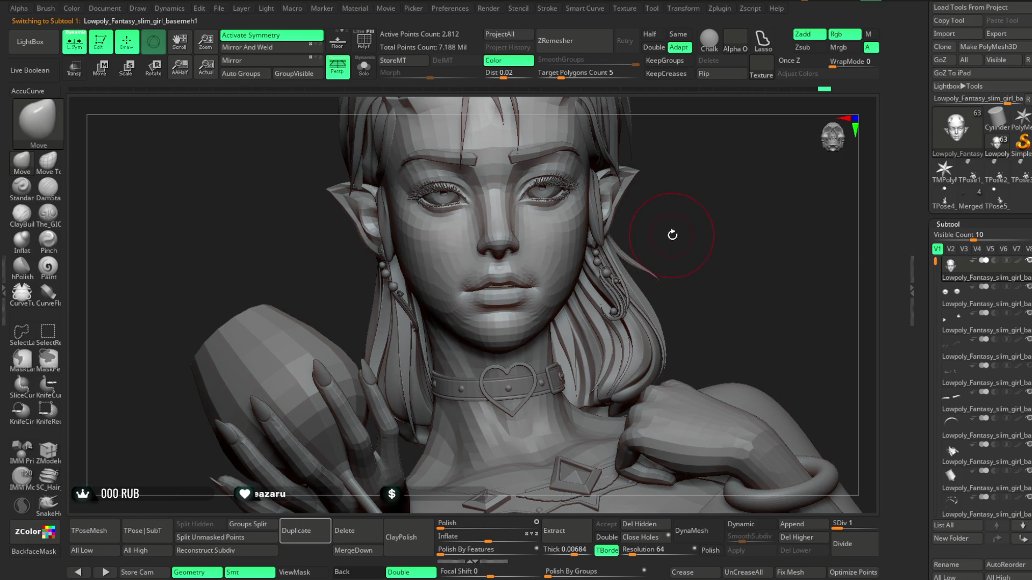
{"action": "key", "text": "space"}
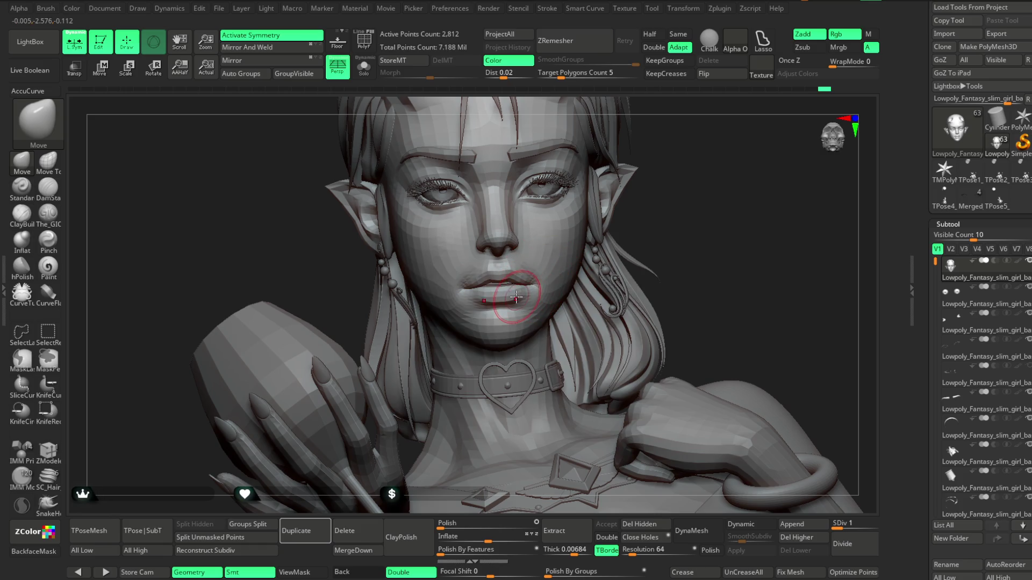
{"action": "right_click_drag", "start_coordinate": [669, 241], "coordinate": [648, 197]}
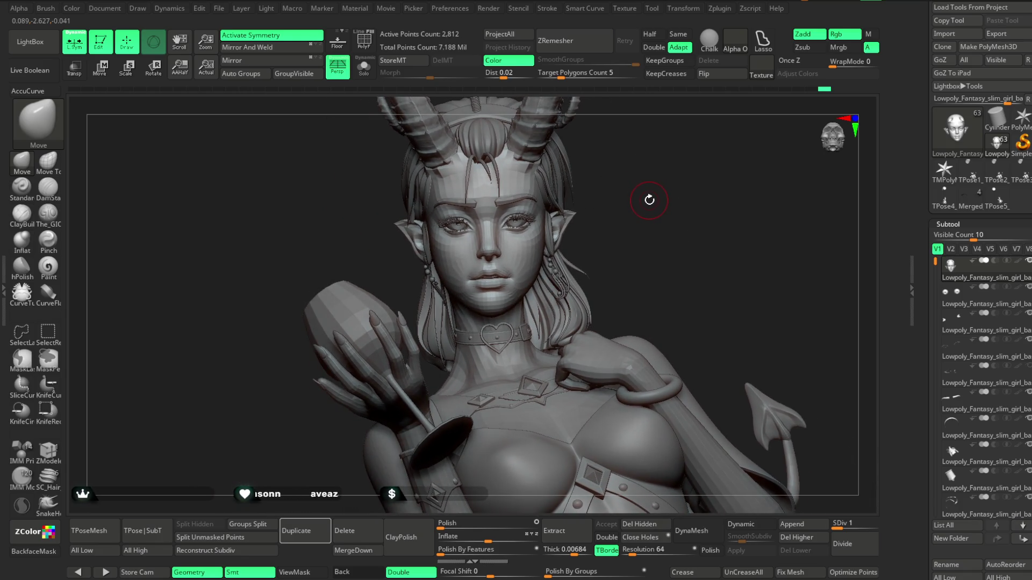
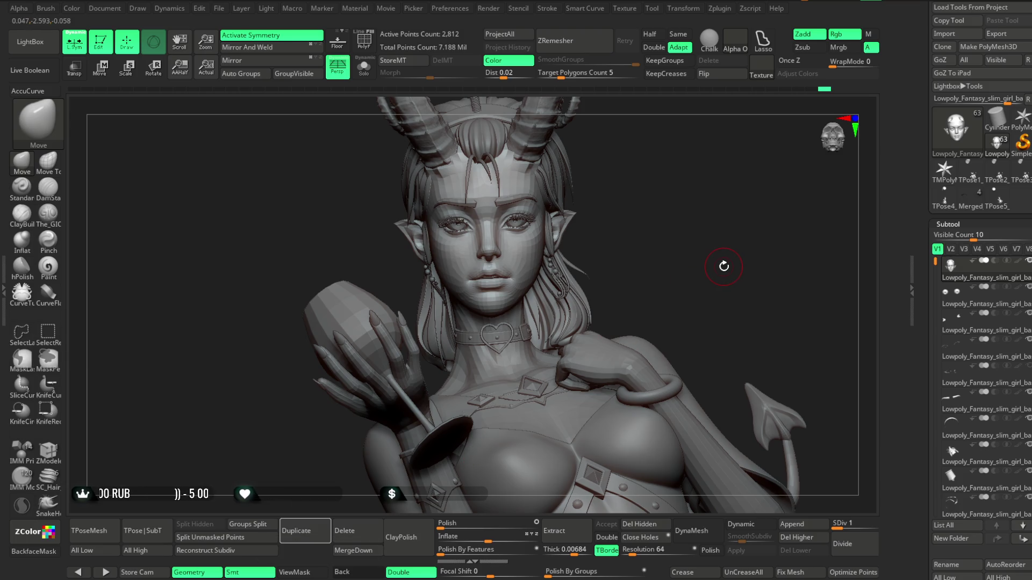
Step: Frame the girl's face, check the Transpose gizmo on the eyes, and return to Draw mode
{"action": "mouse_move", "coordinate": [655, 246]}
{"action": "right_mouse_down", "text": "ctrl"}
{"action": "mouse_move", "coordinate": [681, 219]}
{"action": "mouse_move", "coordinate": [689, 186]}
{"action": "right_mouse_up", "text": "ctrl"}
{"action": "right_click_drag", "start_coordinate": [535, 259], "coordinate": [711, 200]}
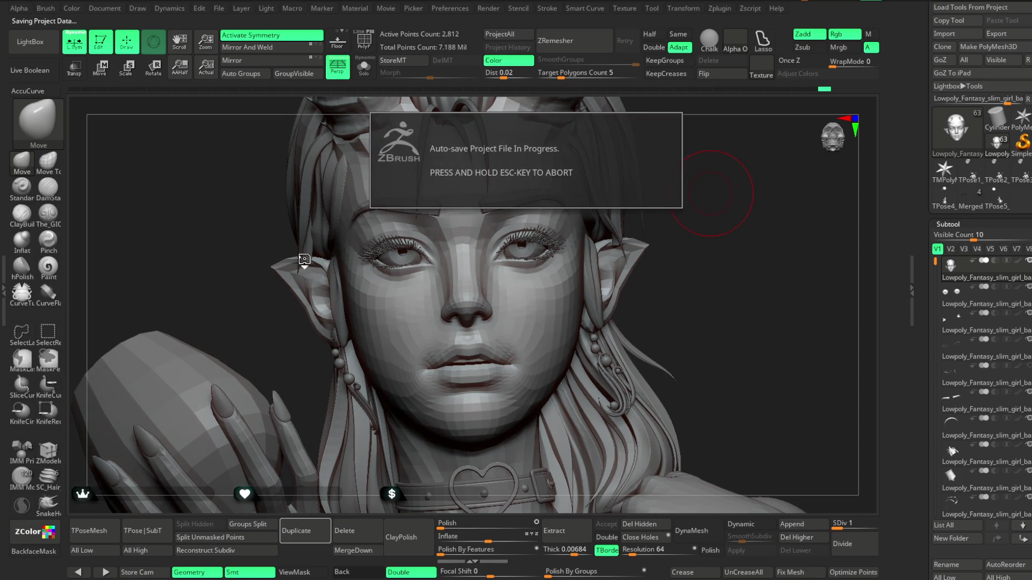
{"action": "right_click_drag", "start_coordinate": [322, 265], "coordinate": [260, 227]}
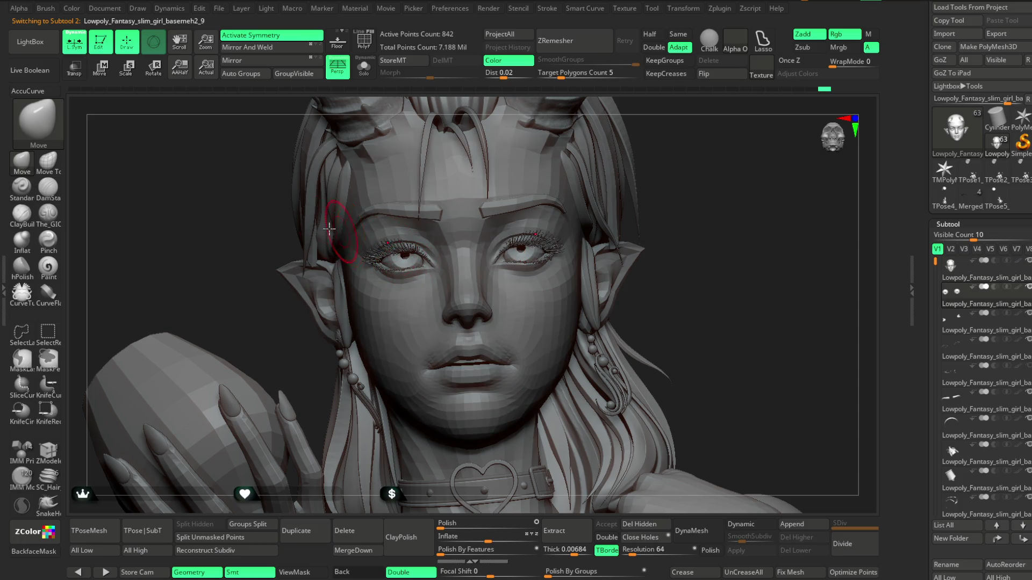
{"action": "key", "text": "w"}
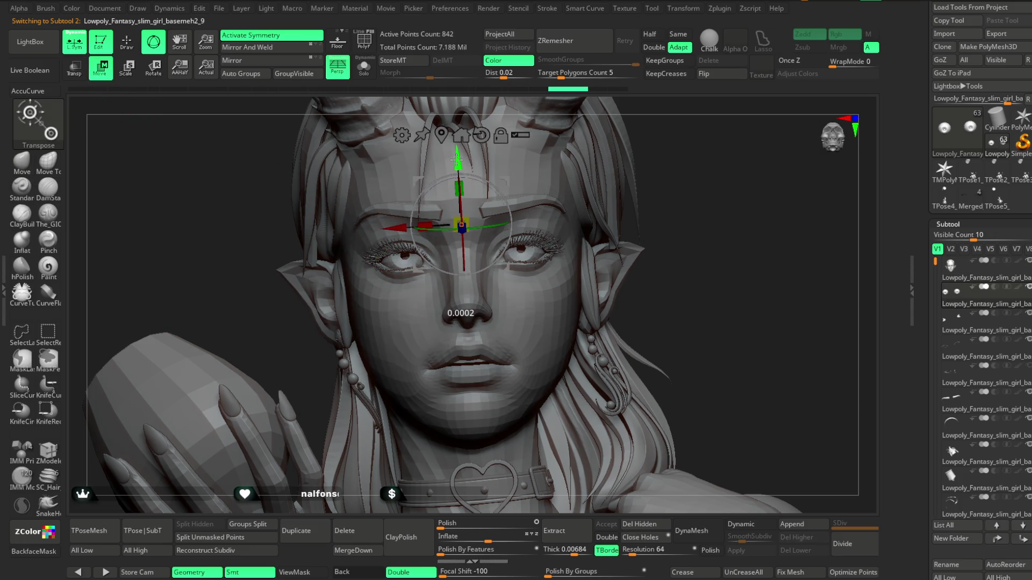
{"action": "mouse_move", "coordinate": [688, 189]}
{"action": "right_mouse_down"}
{"action": "mouse_move", "coordinate": [718, 158]}
{"action": "mouse_move", "coordinate": [645, 266]}
{"action": "mouse_move", "coordinate": [658, 175]}
{"action": "mouse_move", "coordinate": [638, 192]}
{"action": "mouse_move", "coordinate": [636, 176]}
{"action": "right_mouse_up"}
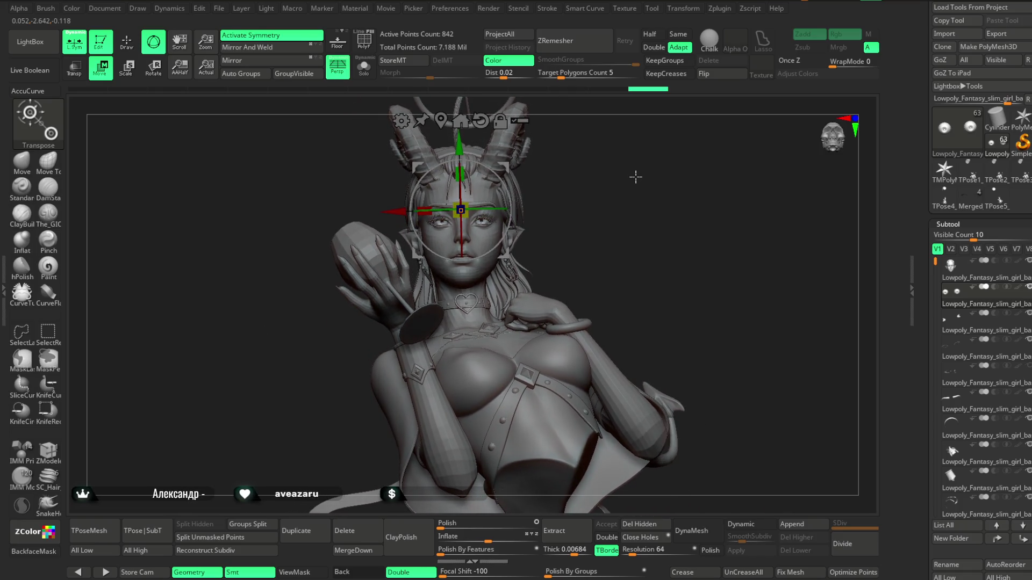
{"action": "left_click", "coordinate": [128, 45]}
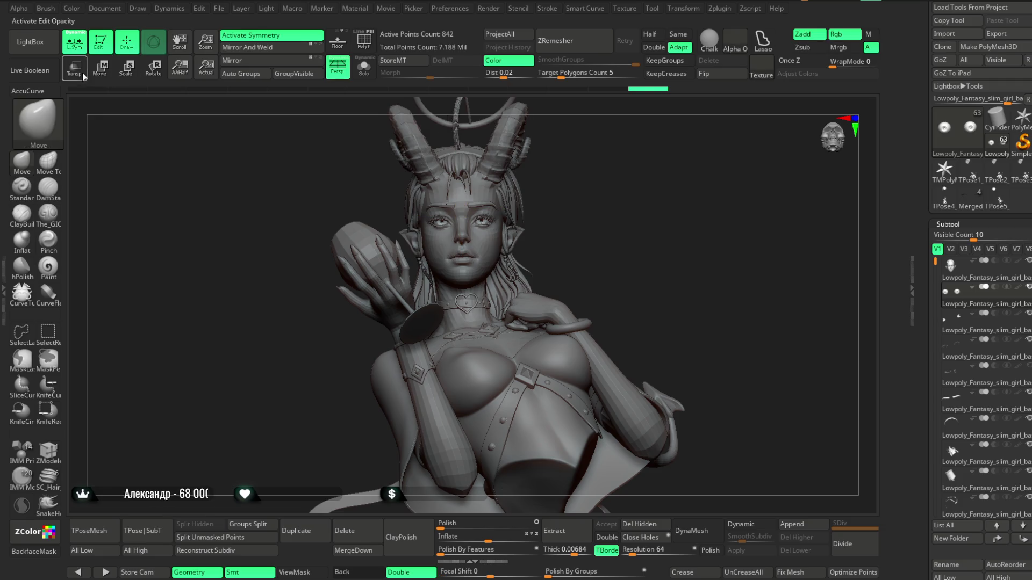
{"action": "left_click", "coordinate": [74, 67]}
{"action": "mouse_move", "coordinate": [620, 151]}
{"action": "right_mouse_down", "text": "ctrl"}
{"action": "mouse_move", "coordinate": [745, 168]}
{"action": "mouse_move", "coordinate": [759, 189]}
{"action": "right_mouse_up", "text": "ctrl"}
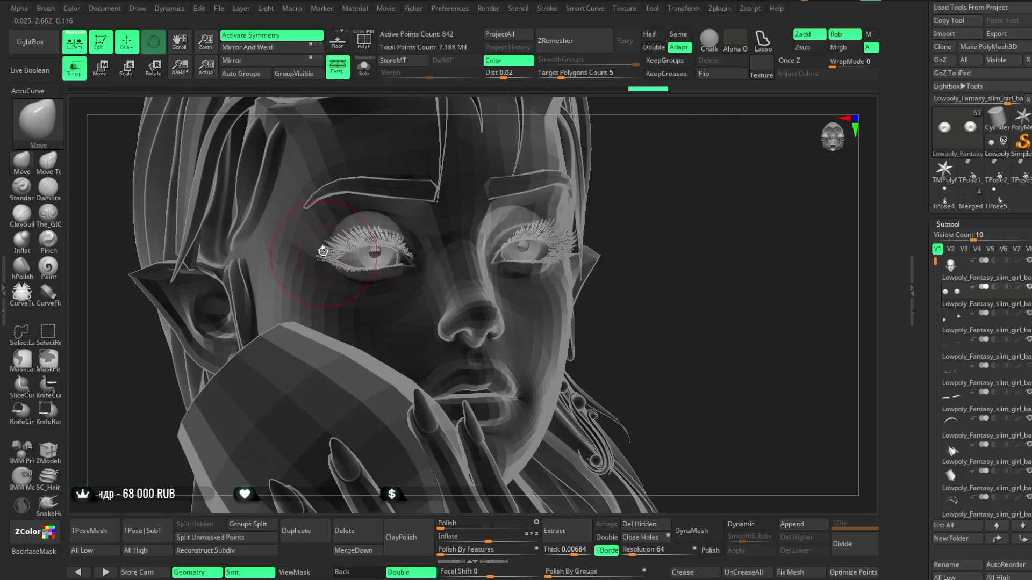
{"action": "right_click_drag", "start_coordinate": [661, 186], "coordinate": [617, 224]}
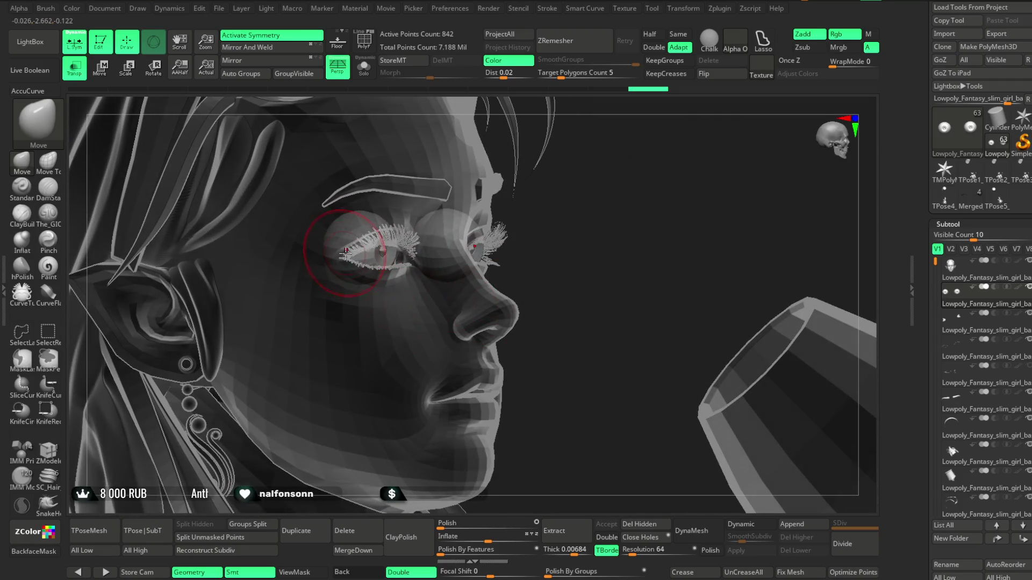
{"action": "left_click", "coordinate": [74, 69]}
{"action": "mouse_move", "coordinate": [575, 259]}
{"action": "right_mouse_down"}
{"action": "mouse_move", "coordinate": [670, 233]}
{"action": "mouse_move", "coordinate": [681, 200]}
{"action": "right_mouse_up"}
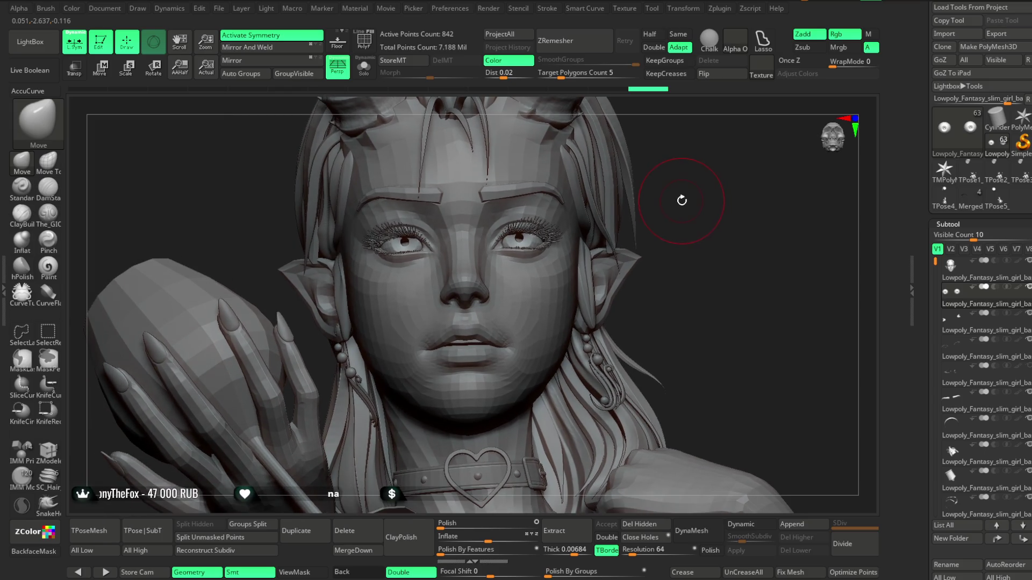
{"action": "key", "text": "ctrl"}
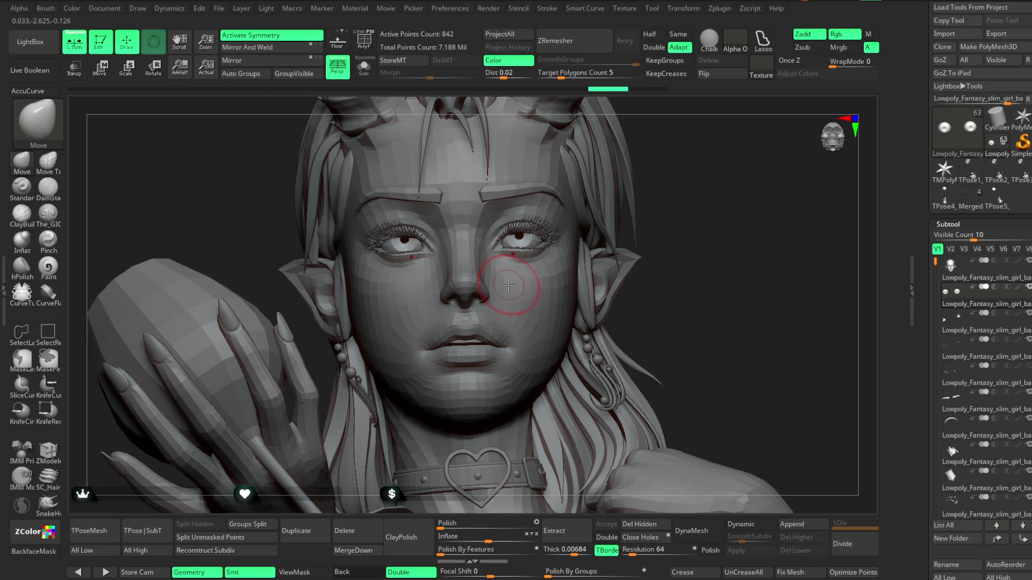
Step: Insert IMM Primitive spheres over both eyes, isolating the eye subtool and redoing the insertion centred
{"action": "left_click", "coordinate": [29, 474]}
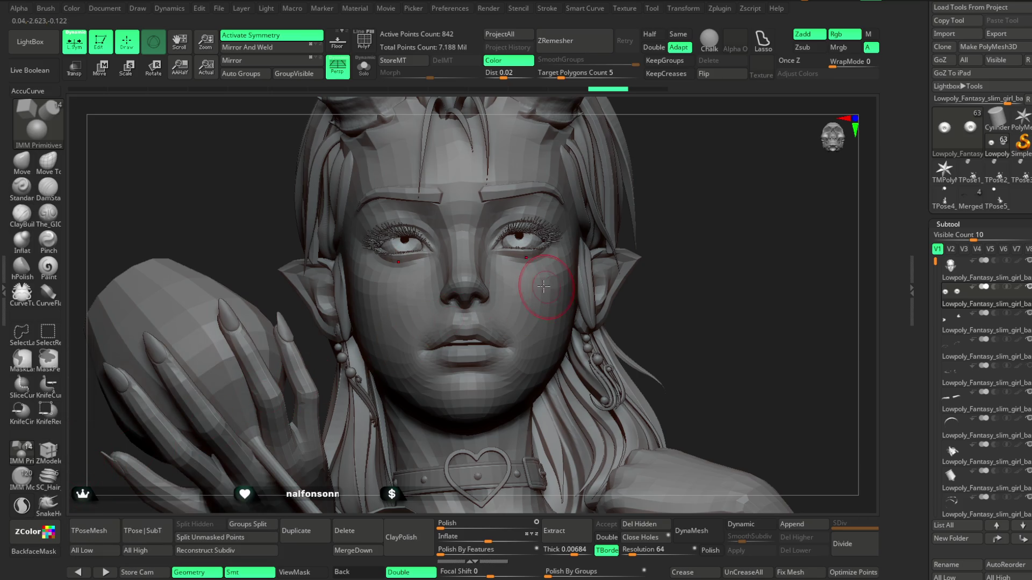
{"action": "key", "text": "m"}
{"action": "left_click", "coordinate": [397, 320]}
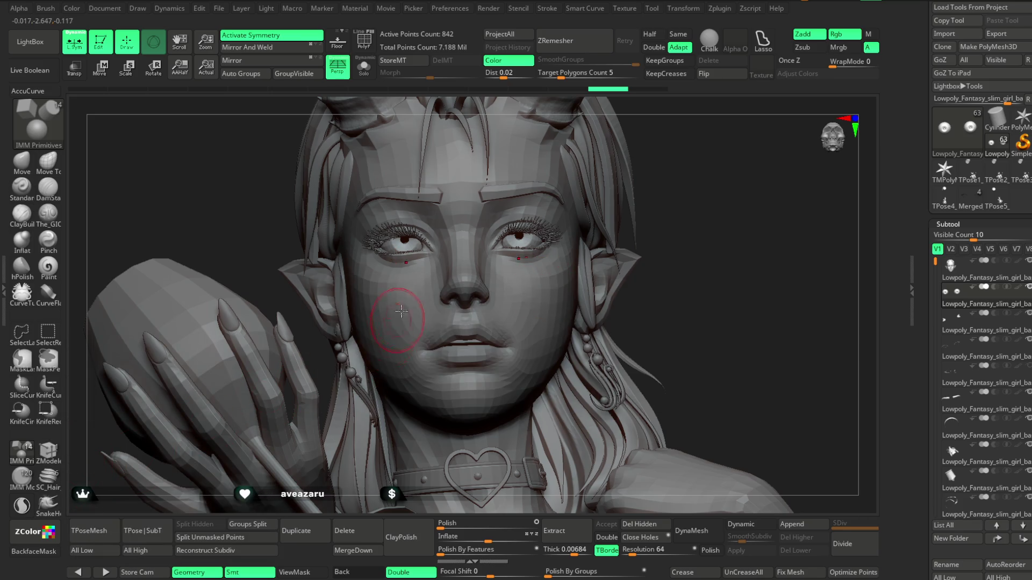
{"action": "left_click_drag", "start_coordinate": [405, 250], "coordinate": [409, 264]}
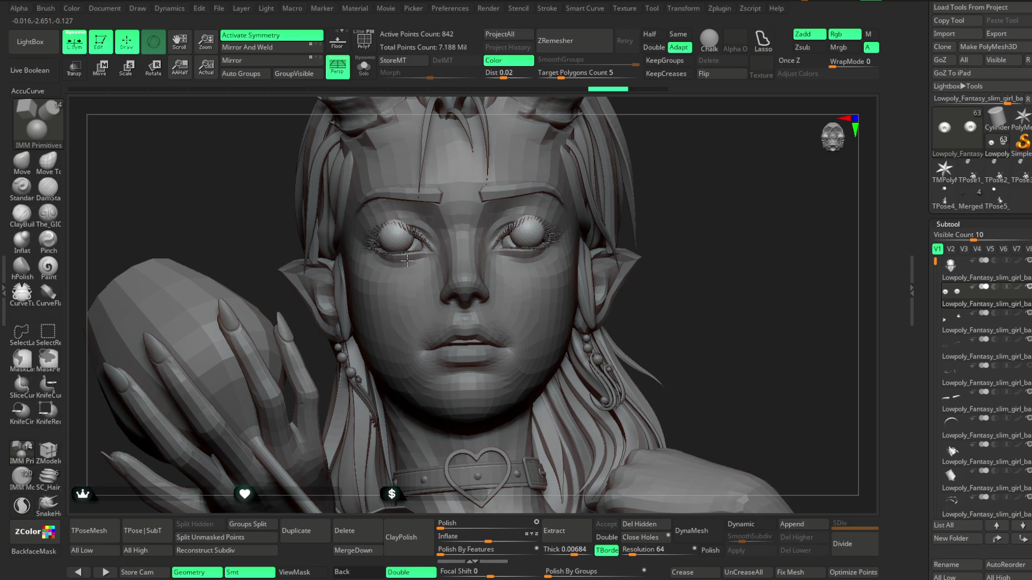
{"action": "left_click", "coordinate": [363, 73]}
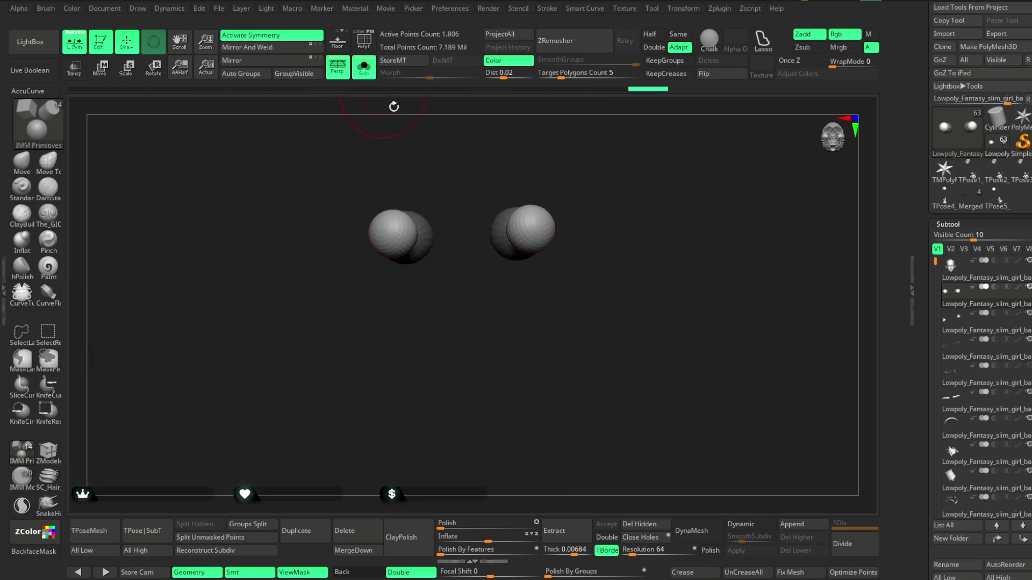
{"action": "mouse_move", "coordinate": [517, 149]}
{"action": "right_mouse_down", "text": "ctrl"}
{"action": "mouse_move", "coordinate": [526, 231]}
{"action": "mouse_move", "coordinate": [520, 201]}
{"action": "mouse_move", "coordinate": [491, 194]}
{"action": "right_mouse_up", "text": "ctrl"}
{"action": "key", "text": "ctrl+z"}
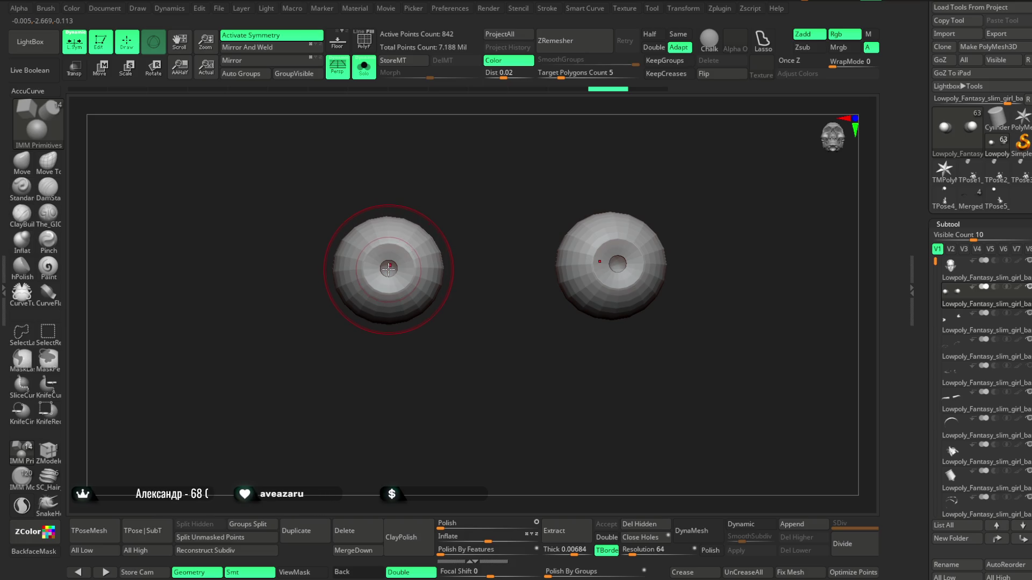
{"action": "left_click_drag", "start_coordinate": [388, 267], "coordinate": [390, 312]}
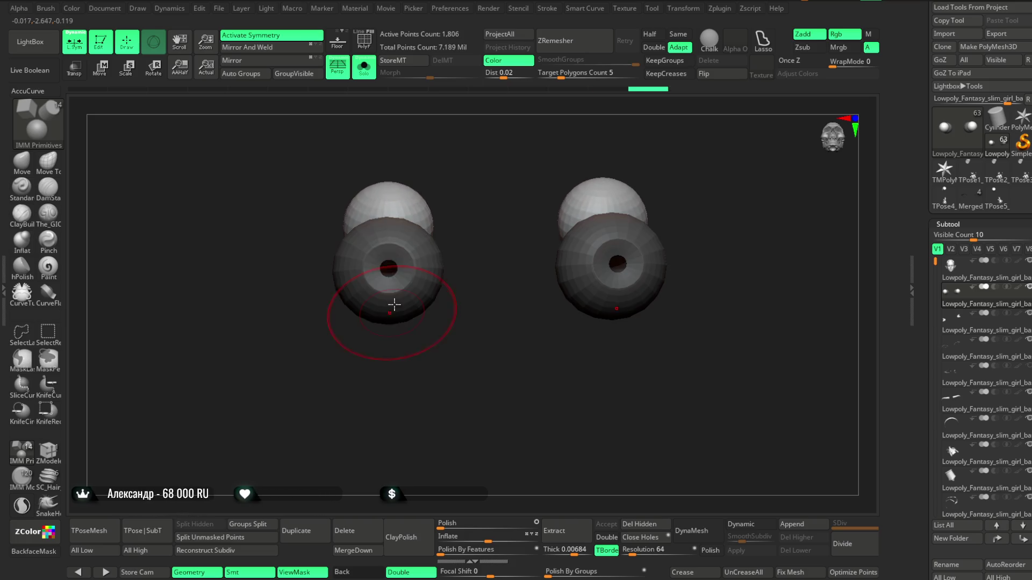
Step: Nudge the new spheres into place with the gizmo and split them into their own subtool
{"action": "key", "text": "w"}
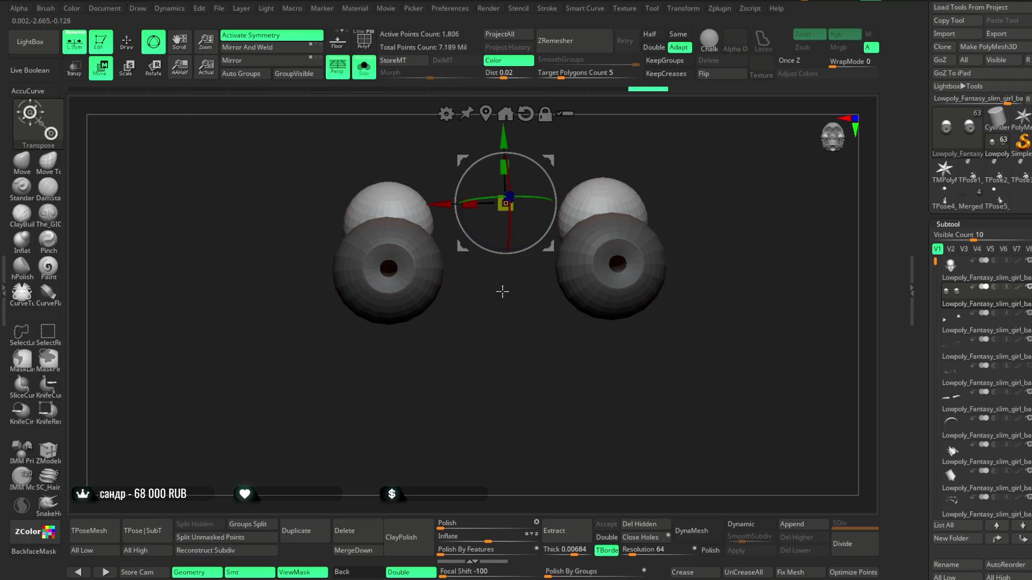
{"action": "left_click_drag", "start_coordinate": [506, 286], "coordinate": [516, 339]}
{"action": "mouse_move", "coordinate": [532, 214]}
{"action": "left_mouse_down"}
{"action": "mouse_move", "coordinate": [547, 240]}
{"action": "mouse_move", "coordinate": [637, 151]}
{"action": "left_mouse_up"}
{"action": "mouse_move", "coordinate": [632, 143]}
{"action": "right_mouse_down"}
{"action": "mouse_move", "coordinate": [651, 237]}
{"action": "mouse_move", "coordinate": [521, 210]}
{"action": "right_mouse_up"}
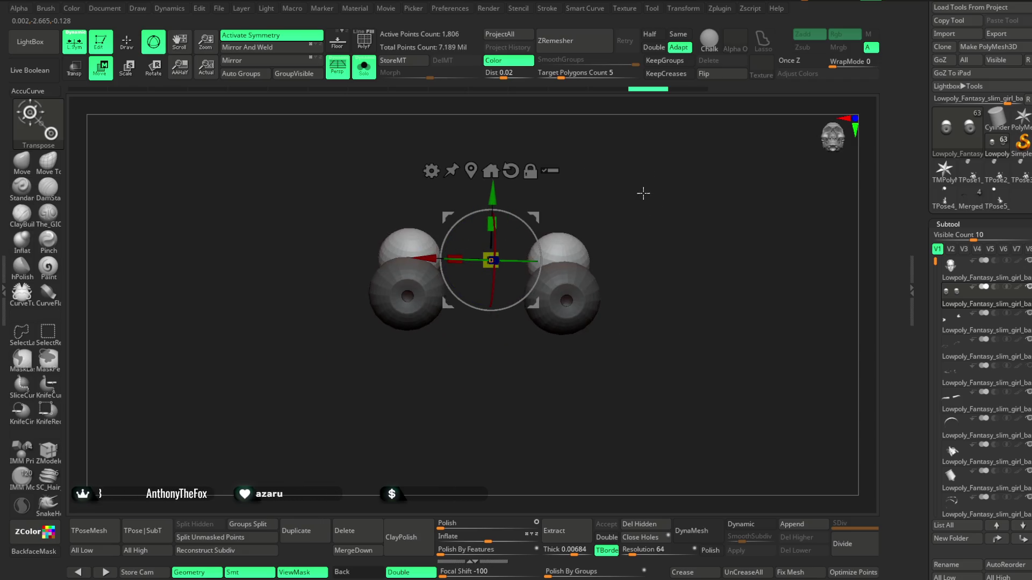
{"action": "left_click", "coordinate": [127, 42]}
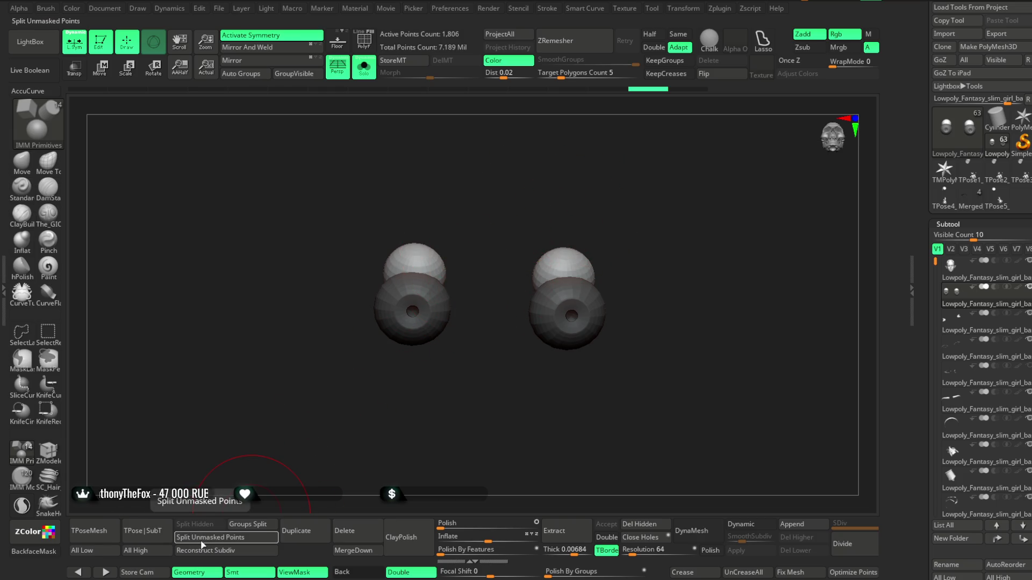
{"action": "left_click", "coordinate": [209, 538]}
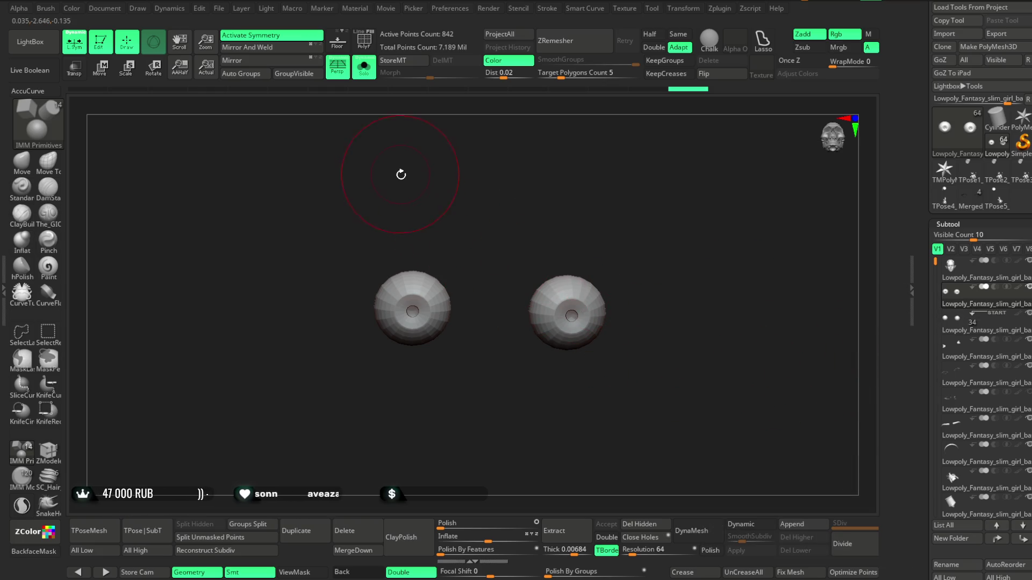
Step: Select the split sphere subtool and centre the gizmo on the left sphere
{"action": "left_click", "coordinate": [975, 326]}
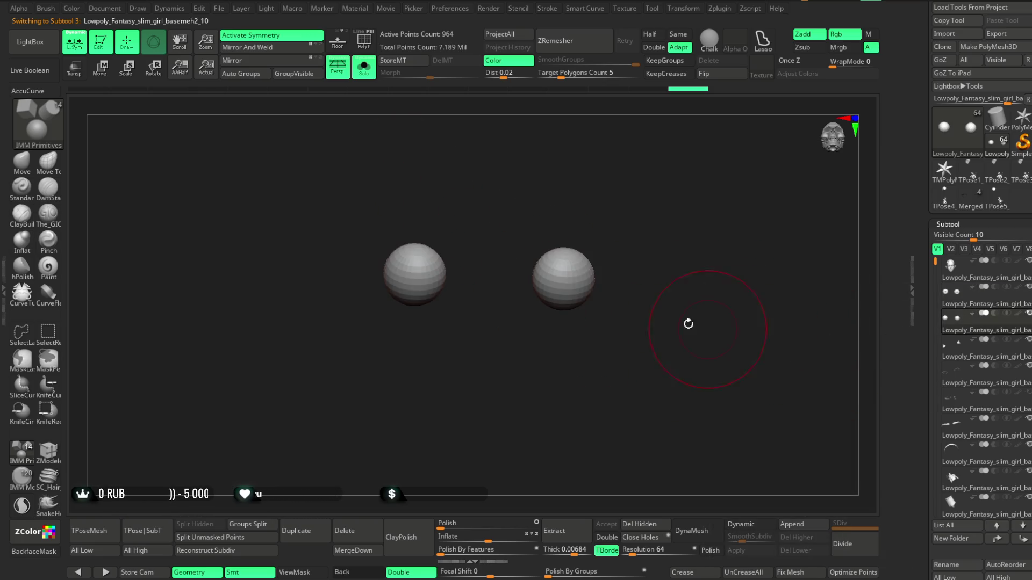
{"action": "left_click_drag", "start_coordinate": [464, 311], "coordinate": [499, 347]}
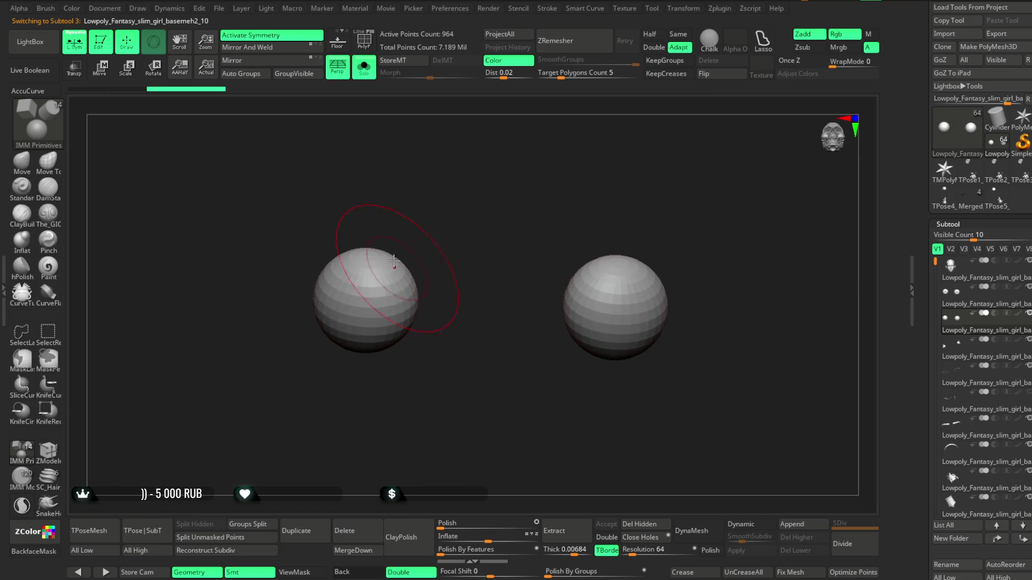
{"action": "right_click_drag", "start_coordinate": [484, 202], "coordinate": [419, 202], "text": "ctrl"}
{"action": "key", "text": "w"}
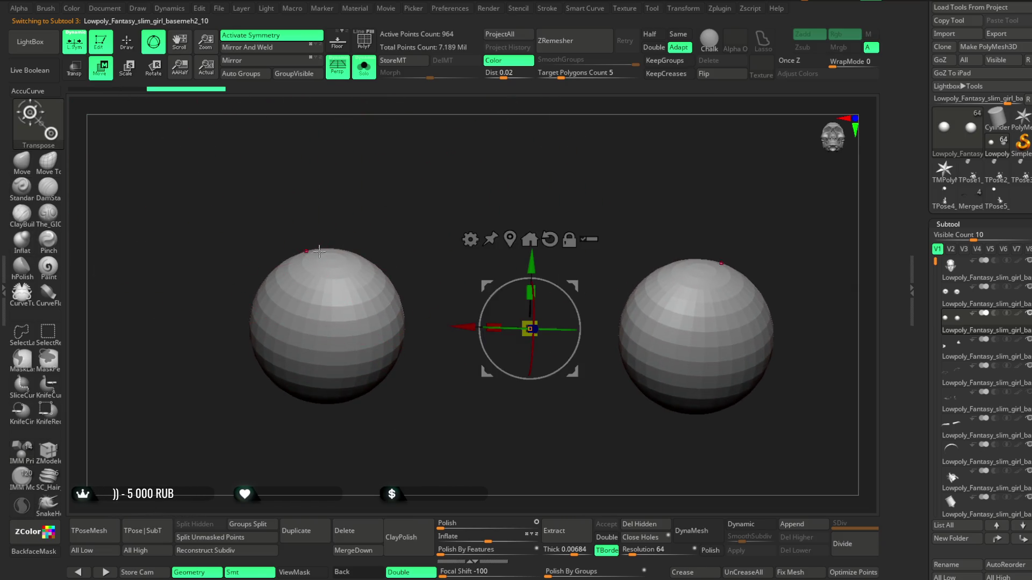
{"action": "left_click", "coordinate": [331, 258], "text": "alt"}
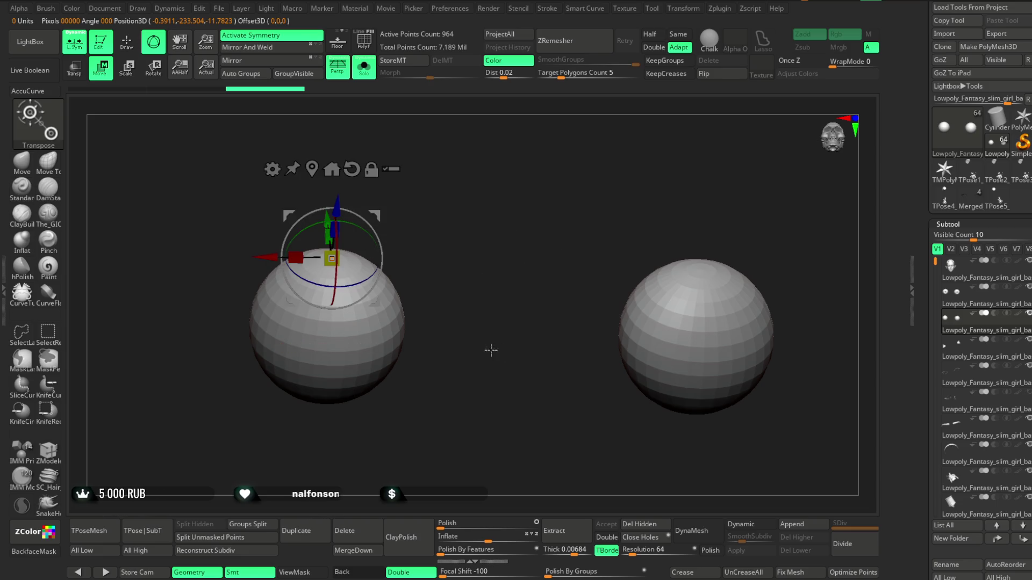
{"action": "left_click", "coordinate": [329, 171]}
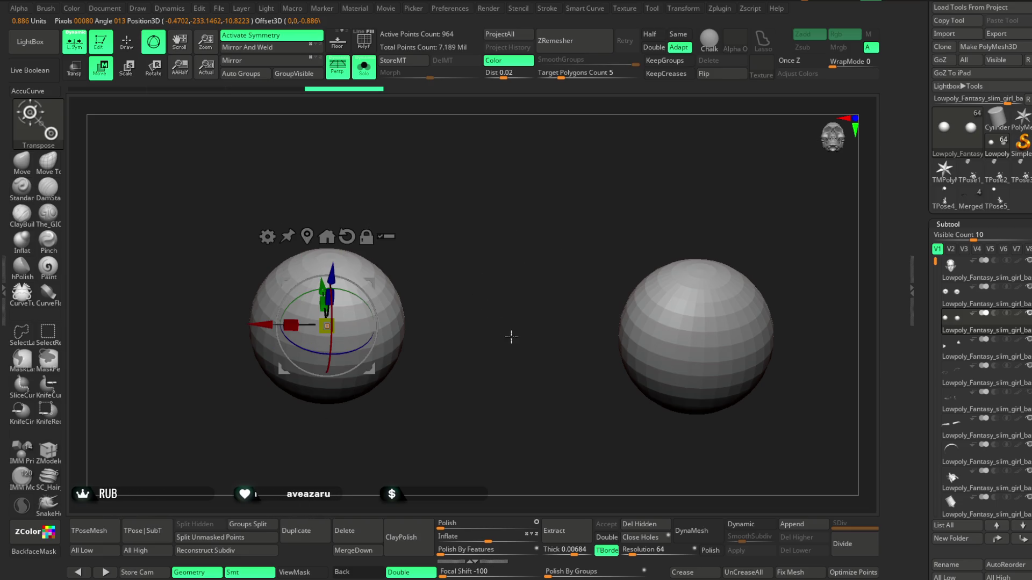
{"action": "scroll", "coordinate": [778, 256], "scroll_direction": "down", "scroll_amount": 3}
Step: Delete the right sphere via Del Hidden, turn the left sphere's pole forward, and exit Solo
{"action": "left_click_drag", "start_coordinate": [588, 198], "coordinate": [751, 443], "text": "ctrl+alt+shift"}
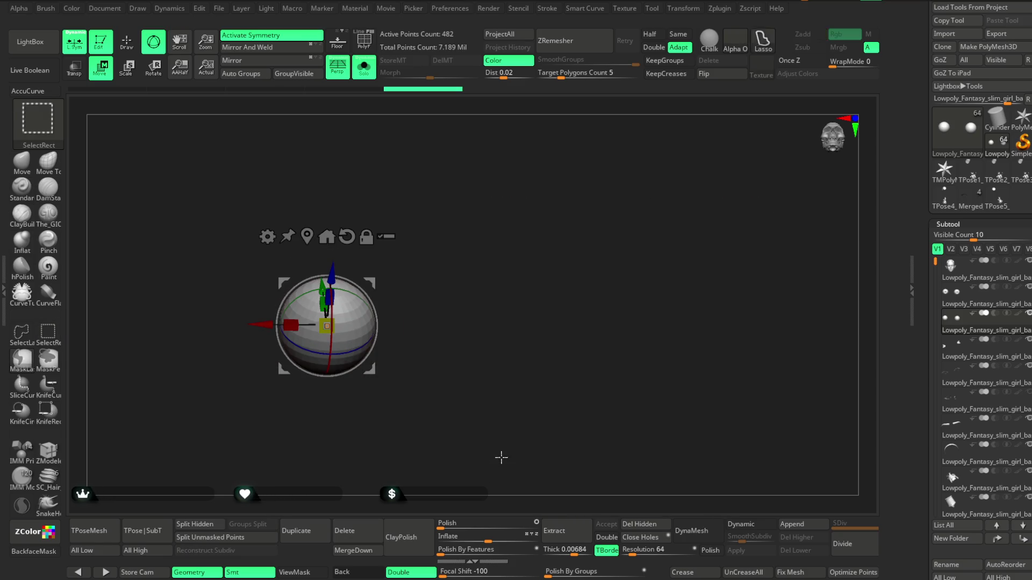
{"action": "key", "text": "ctrl+shift+x"}
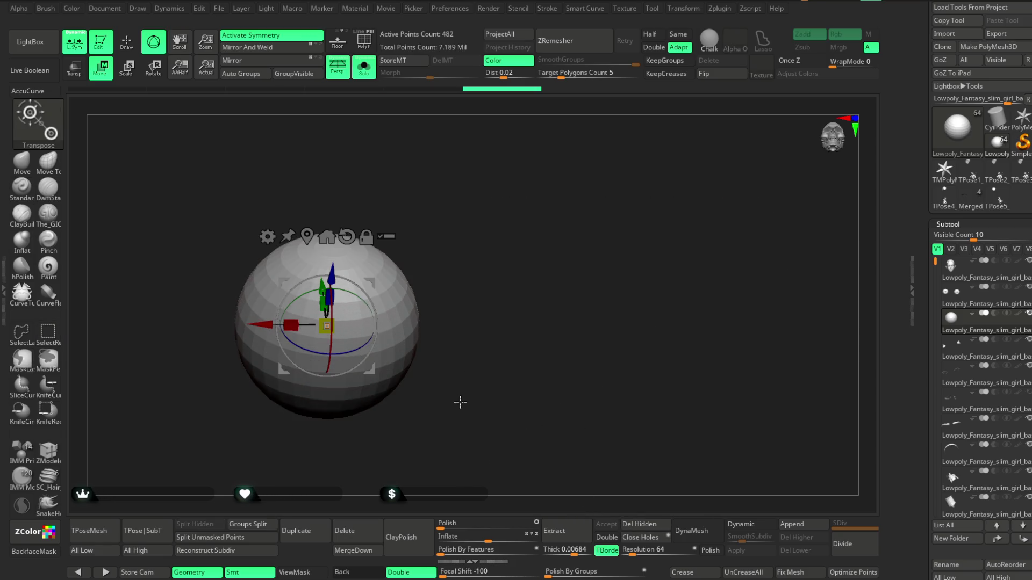
{"action": "left_click_drag", "start_coordinate": [330, 341], "coordinate": [330, 388]}
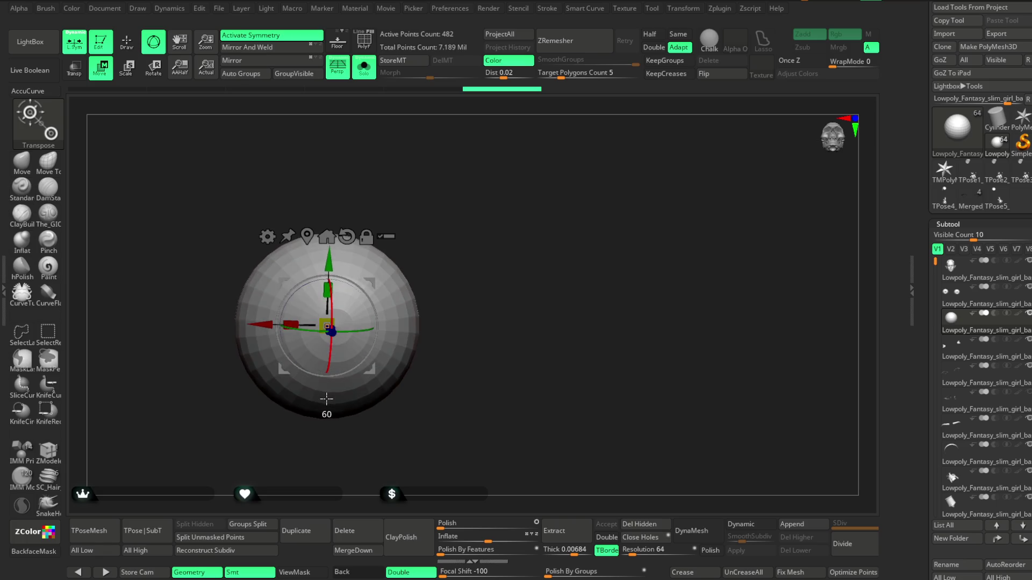
{"action": "left_click", "coordinate": [365, 71]}
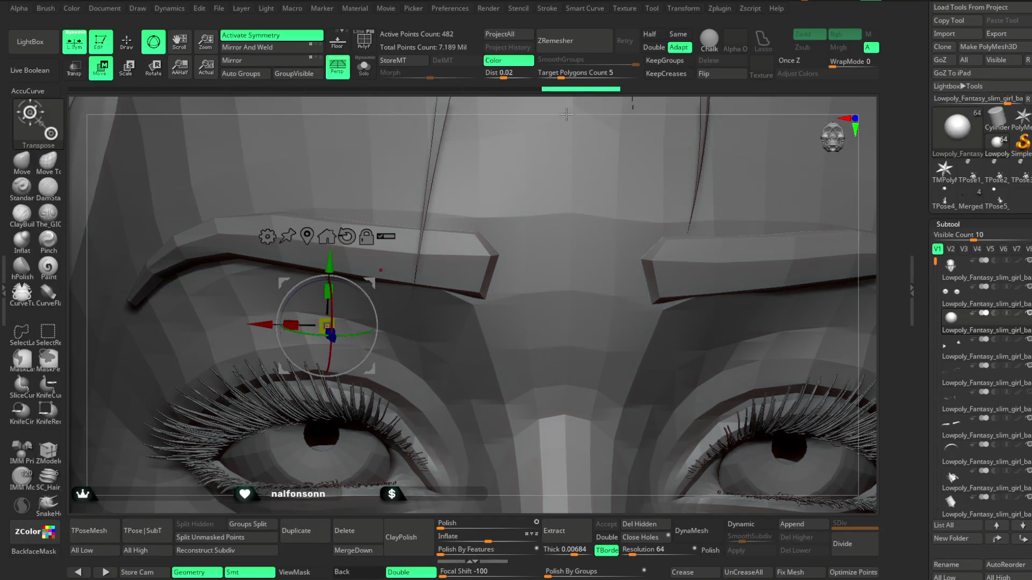
Step: Move, slightly enlarge and push the eyeball into the left eye socket with the gizmo
{"action": "right_click_drag", "start_coordinate": [564, 116], "coordinate": [608, 102]}
{"action": "right_click_drag", "start_coordinate": [821, 339], "coordinate": [500, 242]}
{"action": "left_click_drag", "start_coordinate": [367, 287], "coordinate": [396, 305]}
{"action": "left_click_drag", "start_coordinate": [454, 321], "coordinate": [460, 322]}
{"action": "mouse_move", "coordinate": [564, 243]}
{"action": "right_mouse_down"}
{"action": "mouse_move", "coordinate": [508, 145]}
{"action": "mouse_move", "coordinate": [452, 213]}
{"action": "right_mouse_up"}
{"action": "left_click_drag", "start_coordinate": [408, 243], "coordinate": [406, 283]}
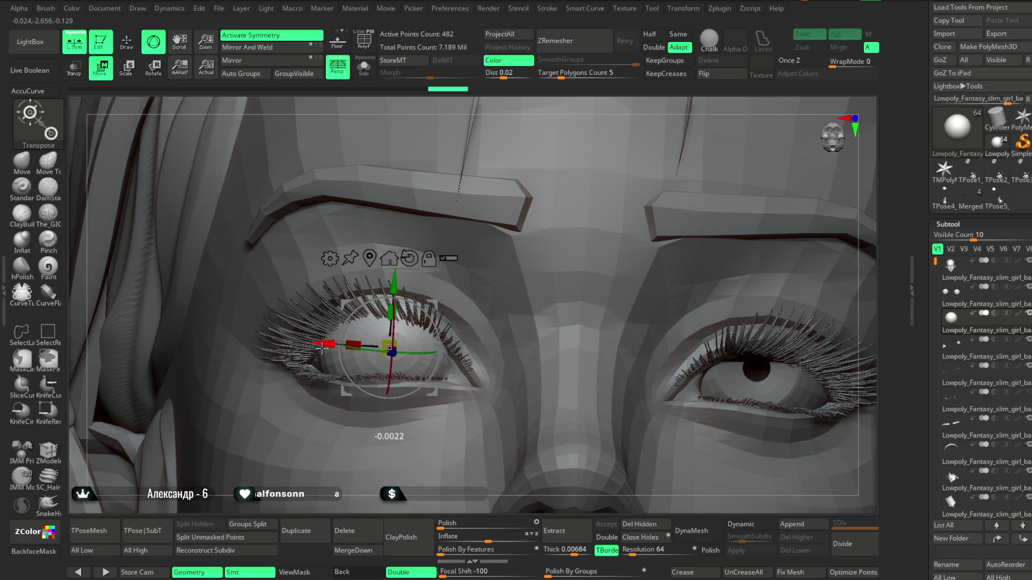
{"action": "left_click_drag", "start_coordinate": [389, 347], "coordinate": [391, 348]}
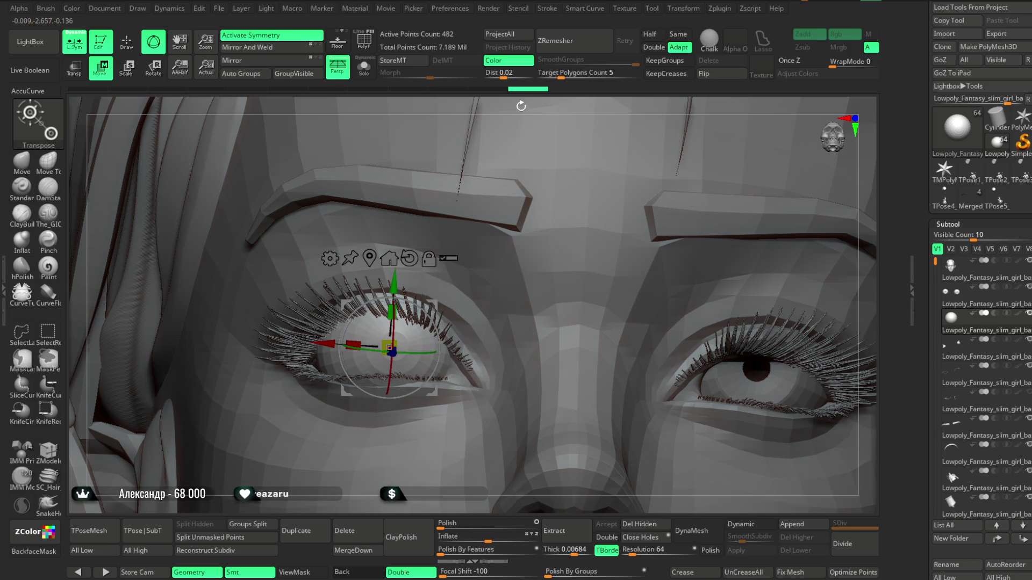
{"action": "right_click_drag", "start_coordinate": [520, 106], "coordinate": [509, 234]}
{"action": "left_click_drag", "start_coordinate": [446, 357], "coordinate": [427, 361]}
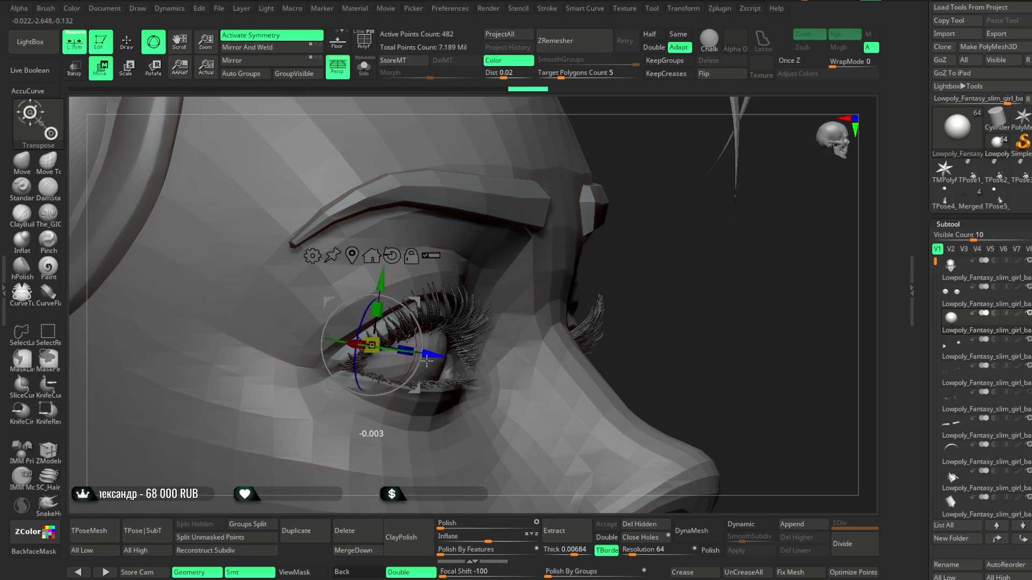
{"action": "mouse_move", "coordinate": [634, 231]}
{"action": "right_mouse_down"}
{"action": "mouse_move", "coordinate": [591, 220]}
{"action": "mouse_move", "coordinate": [516, 241]}
{"action": "mouse_move", "coordinate": [365, 196]}
{"action": "right_mouse_up"}
{"action": "key", "text": "q"}
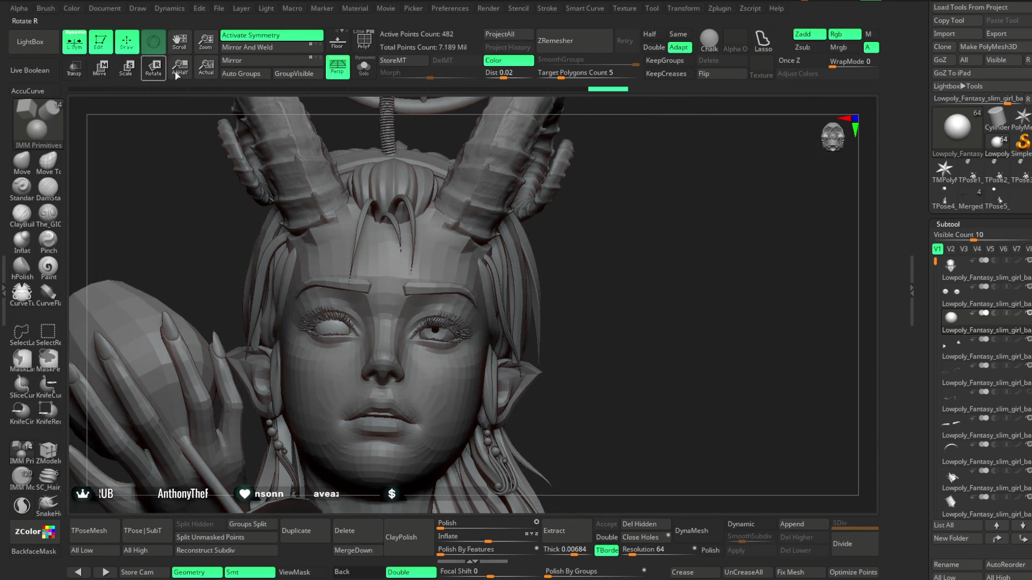
Step: Fine-tune the eyeball's position sideways and in depth from profile and front views
{"action": "right_click_drag", "start_coordinate": [625, 222], "coordinate": [467, 344], "text": "ctrl"}
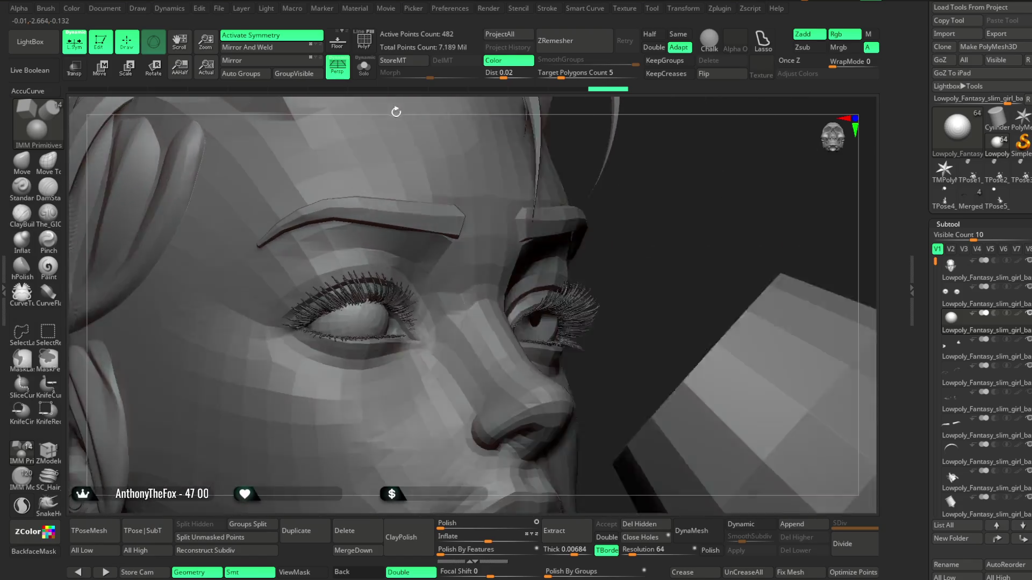
{"action": "right_click_drag", "start_coordinate": [357, 123], "coordinate": [242, 161]}
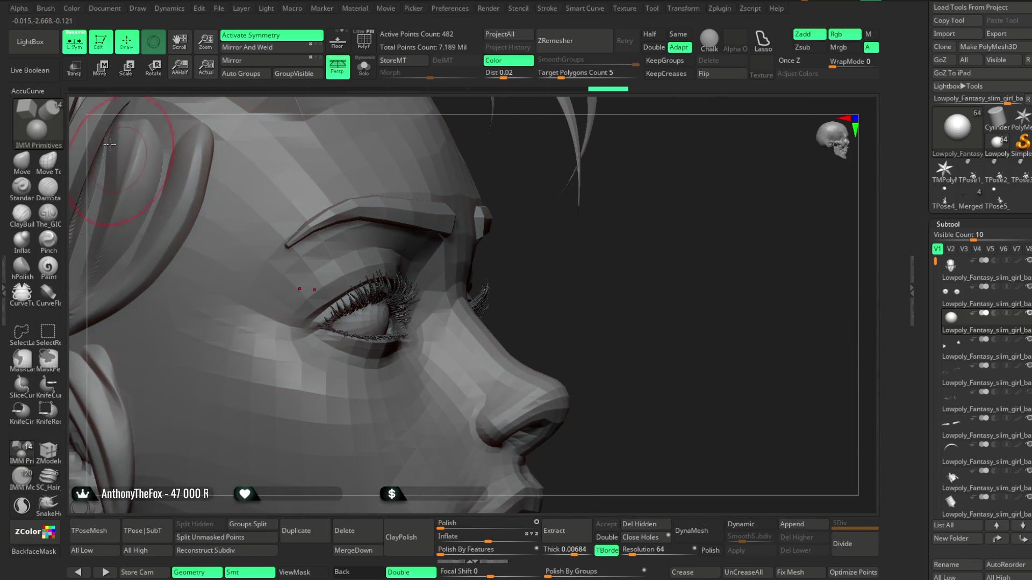
{"action": "left_click", "coordinate": [102, 71]}
{"action": "left_click_drag", "start_coordinate": [375, 323], "coordinate": [355, 319]}
{"action": "right_click_drag", "start_coordinate": [564, 266], "coordinate": [451, 274]}
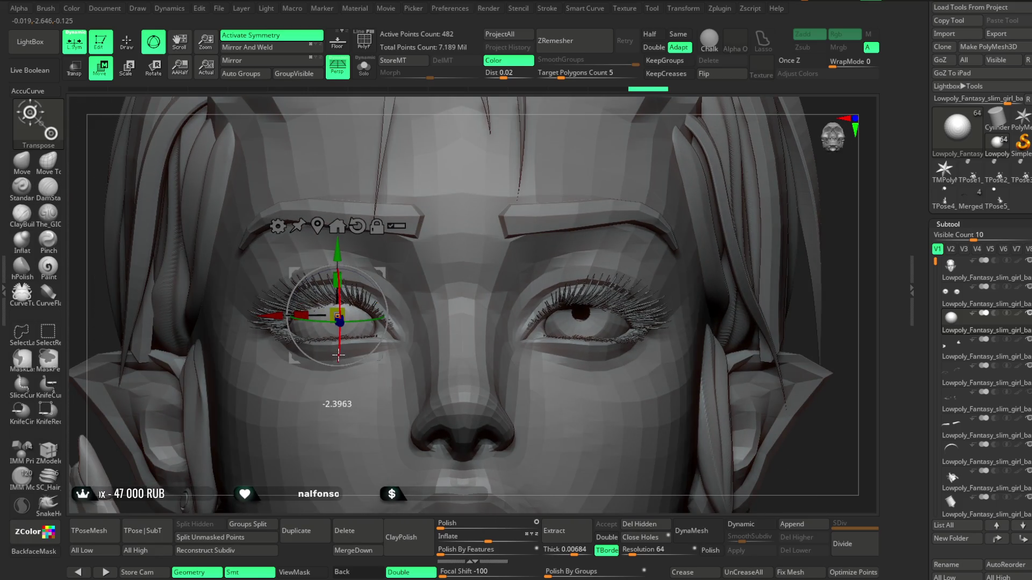
{"action": "left_click_drag", "start_coordinate": [339, 353], "coordinate": [338, 352]}
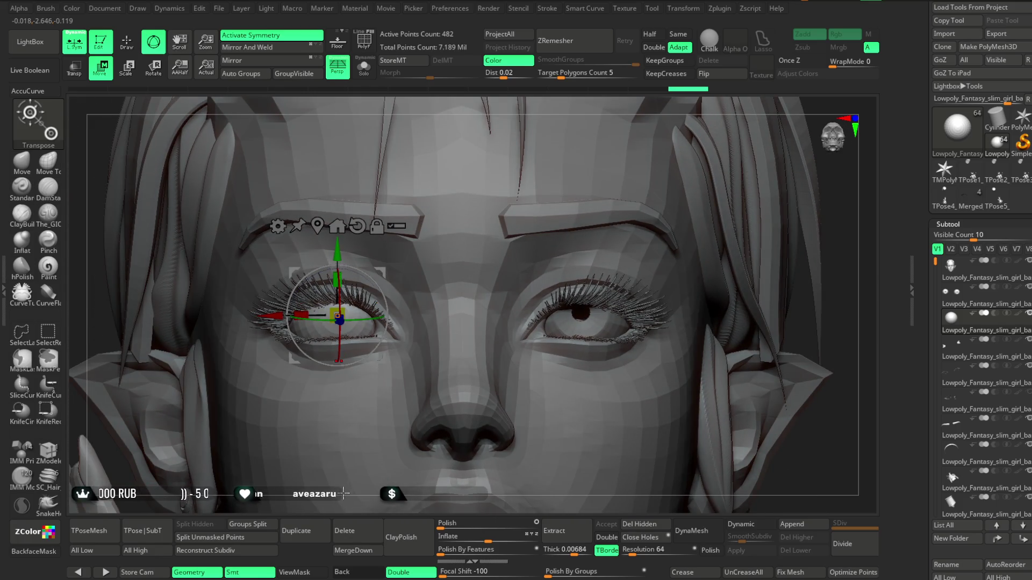
{"action": "right_click_drag", "start_coordinate": [565, 242], "coordinate": [323, 196], "text": "alt"}
{"action": "key", "text": "q"}
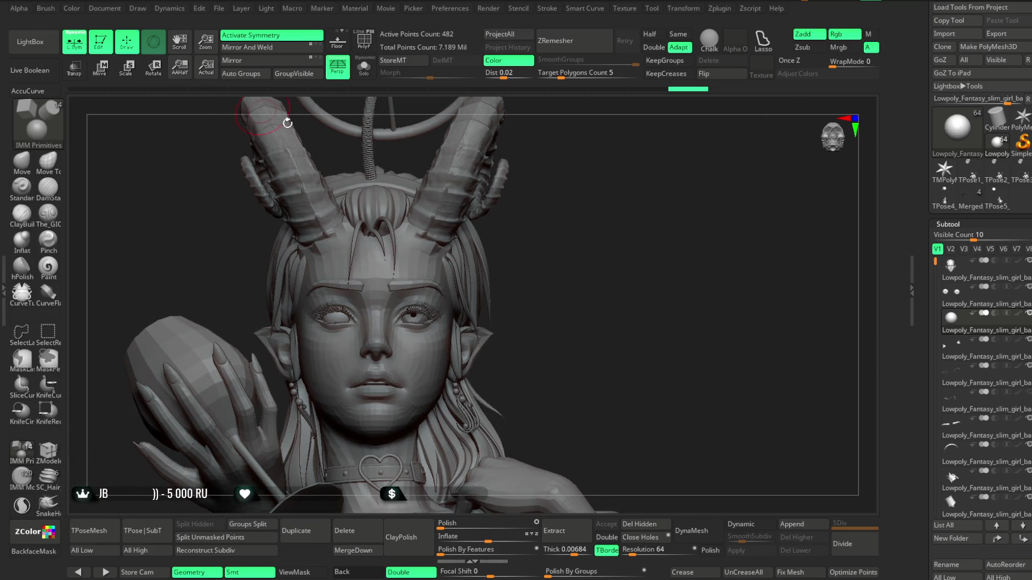
Step: Del Higher on the second basemesh and move the sphere subtool up the list, confirming the warning
{"action": "left_click", "coordinate": [982, 277]}
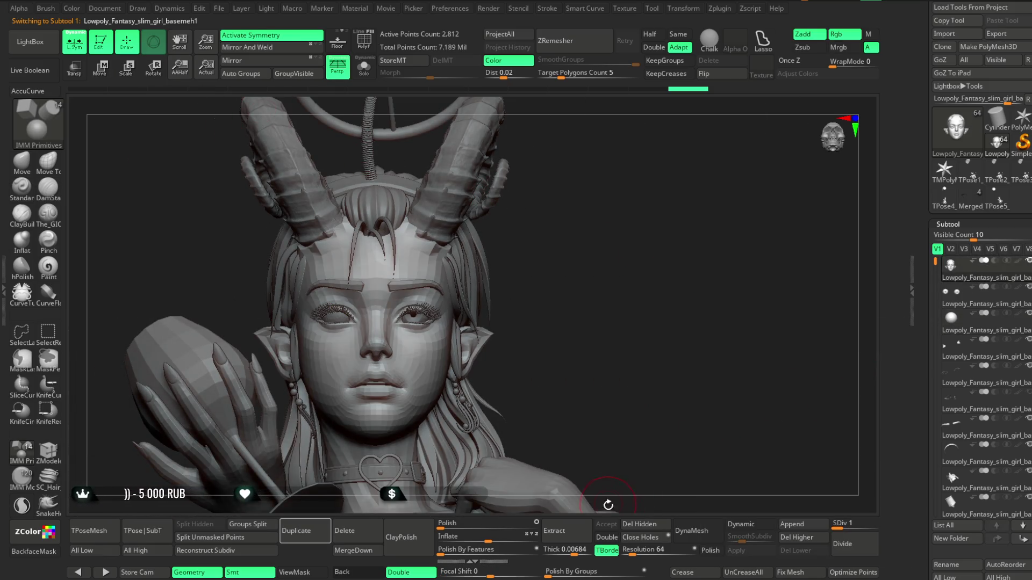
{"action": "scroll", "coordinate": [952, 475], "scroll_direction": "down", "scroll_amount": 3}
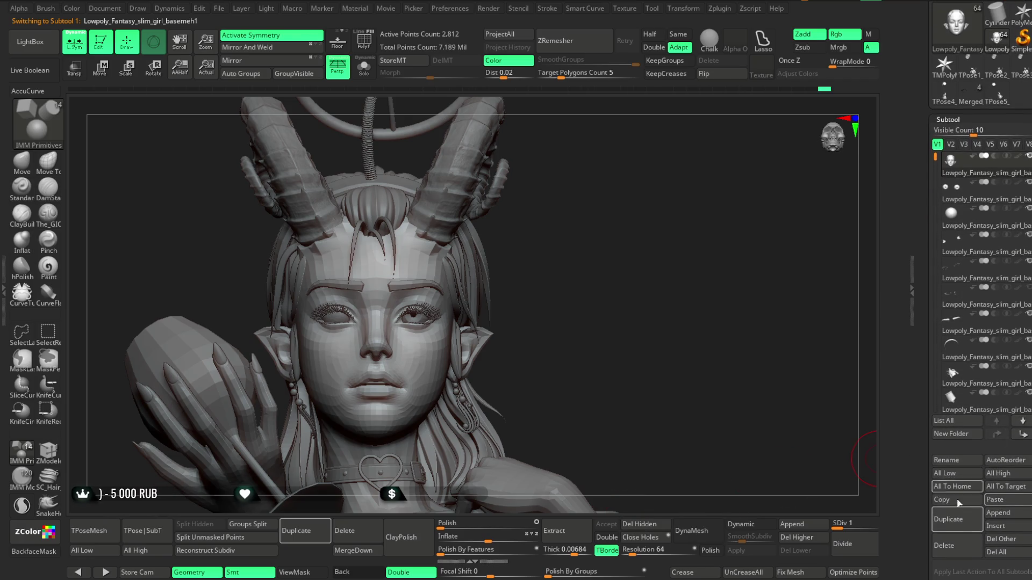
{"action": "left_click", "coordinate": [951, 397]}
{"action": "left_click", "coordinate": [814, 540]}
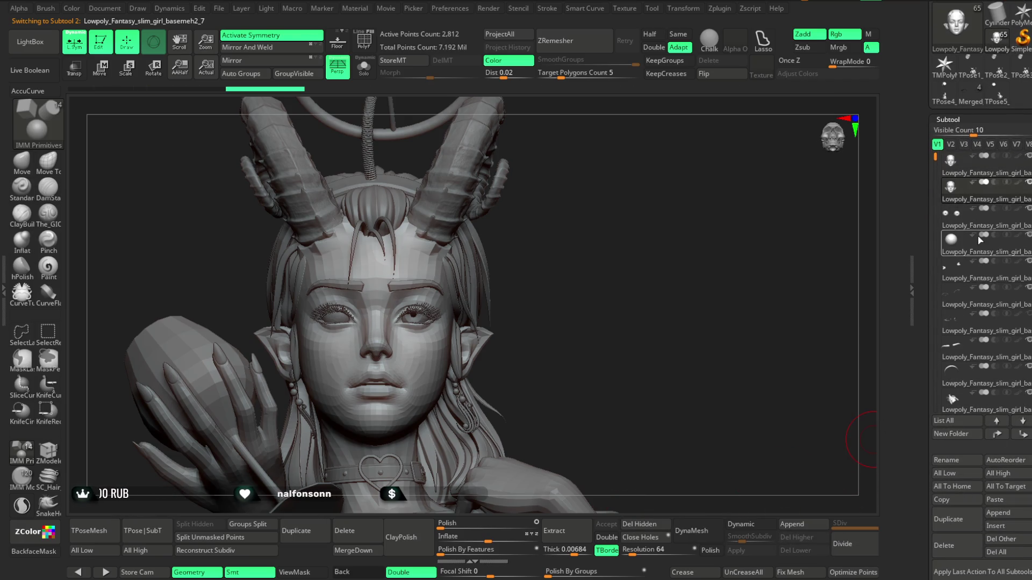
{"action": "left_click_drag", "start_coordinate": [976, 232], "coordinate": [960, 202]}
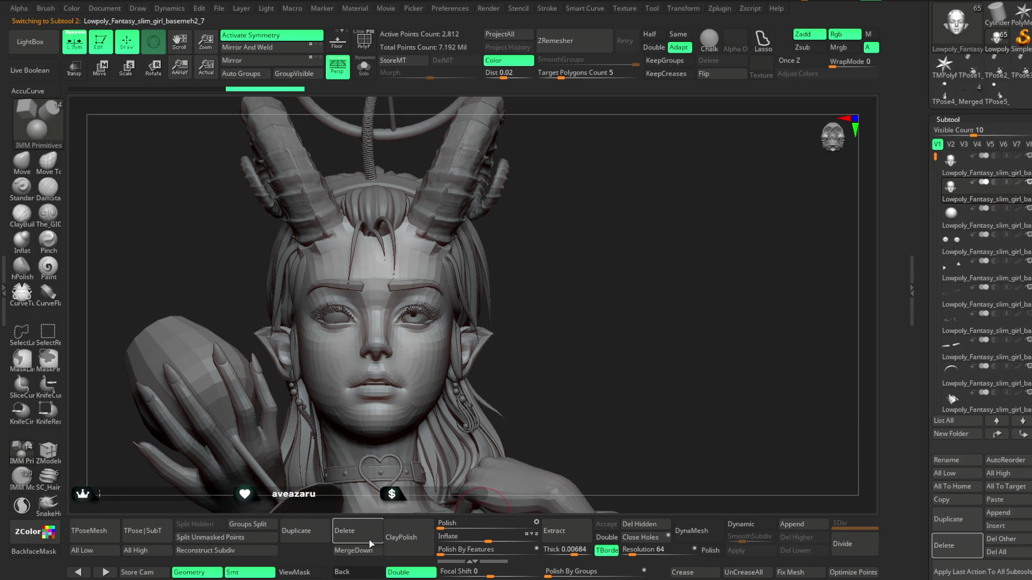
{"action": "left_click", "coordinate": [352, 550]}
{"action": "left_click", "coordinate": [323, 566]}
{"action": "scroll", "coordinate": [388, 307], "scroll_direction": "up", "scroll_amount": 5}
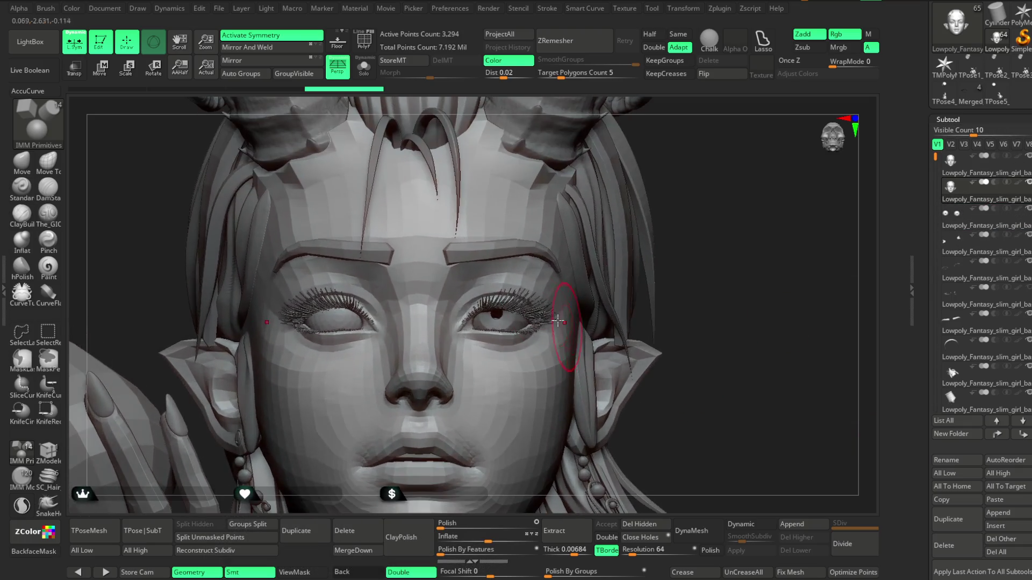
Step: Solo the head to inspect it from below, pick the eye subtool on the model, and unsolo
{"action": "left_click", "coordinate": [364, 68]}
{"action": "mouse_move", "coordinate": [669, 161]}
{"action": "right_mouse_down"}
{"action": "mouse_move", "coordinate": [709, 134]}
{"action": "mouse_move", "coordinate": [709, 201]}
{"action": "right_mouse_up"}
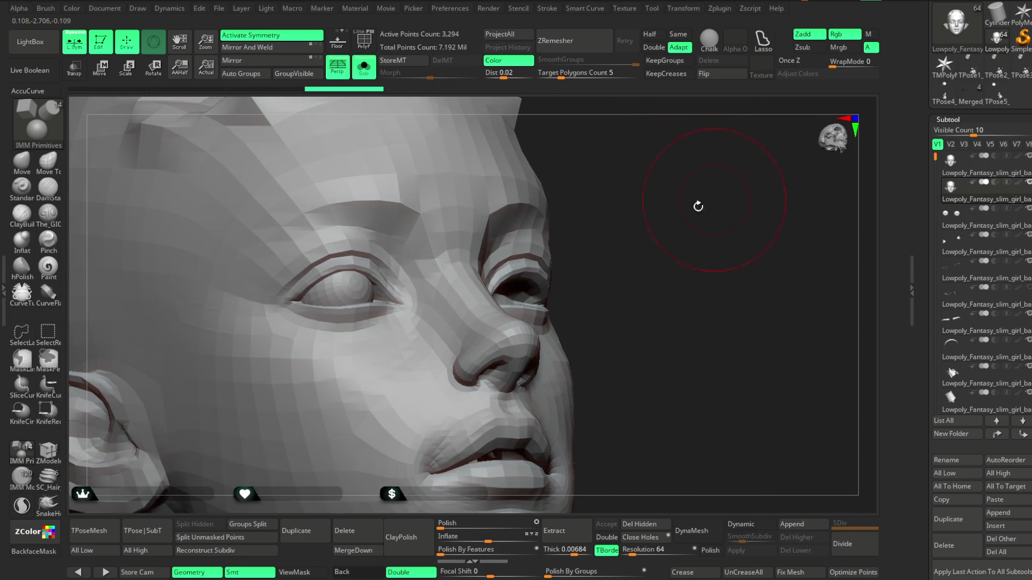
{"action": "left_click", "coordinate": [347, 299], "text": "alt"}
{"action": "mouse_move", "coordinate": [636, 242]}
{"action": "right_mouse_down"}
{"action": "mouse_move", "coordinate": [644, 200]}
{"action": "mouse_move", "coordinate": [488, 218]}
{"action": "right_mouse_up"}
{"action": "left_click", "coordinate": [365, 69]}
Step: Rotate the eyeball under the left eyelids with the recentred gizmo, checking front and three-quarter views
{"action": "left_click", "coordinate": [102, 69]}
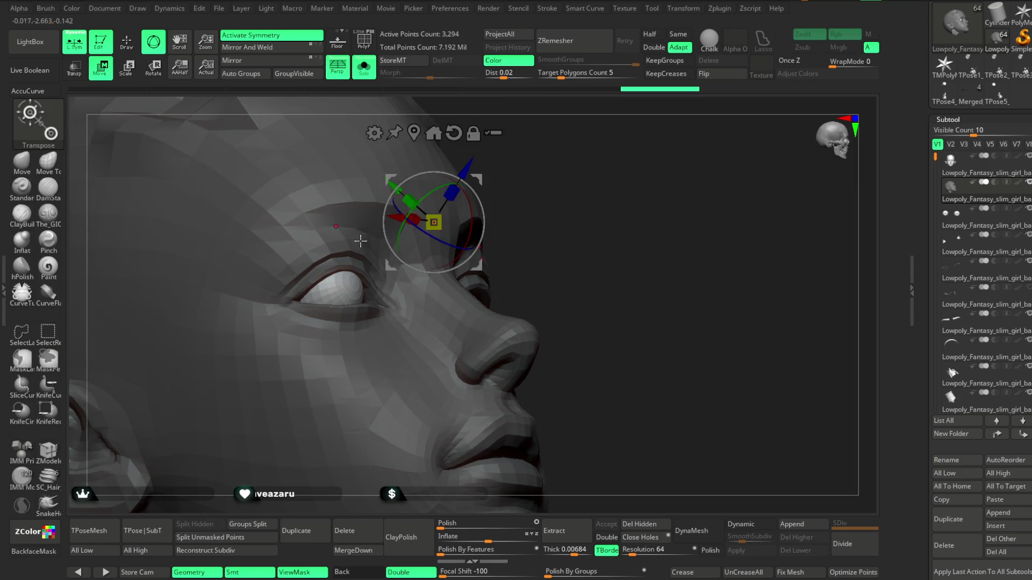
{"action": "left_click", "coordinate": [433, 132]}
{"action": "key", "text": "f"}
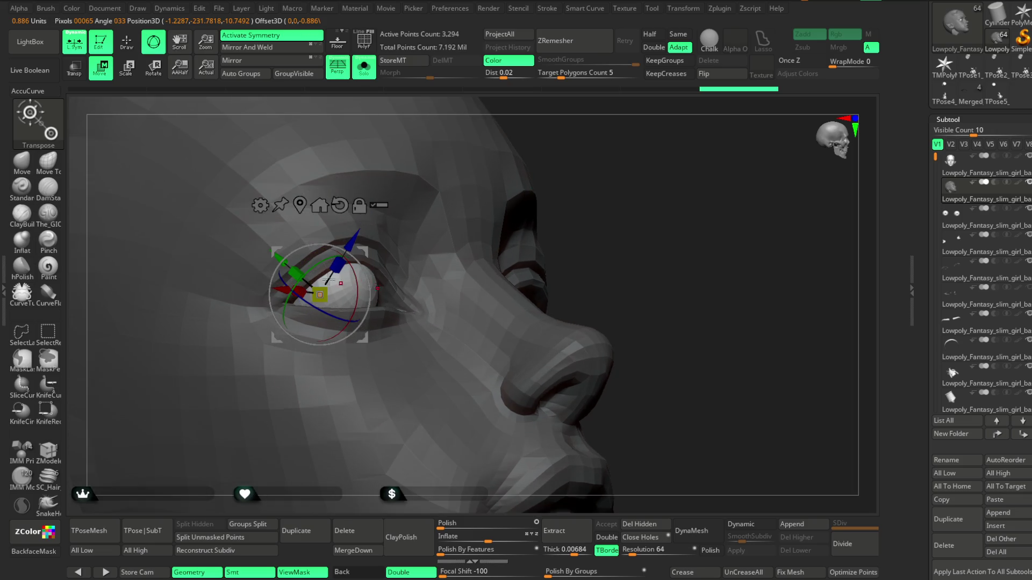
{"action": "mouse_move", "coordinate": [353, 288]}
{"action": "left_mouse_down"}
{"action": "mouse_move", "coordinate": [320, 330]}
{"action": "mouse_move", "coordinate": [306, 236]}
{"action": "left_mouse_up"}
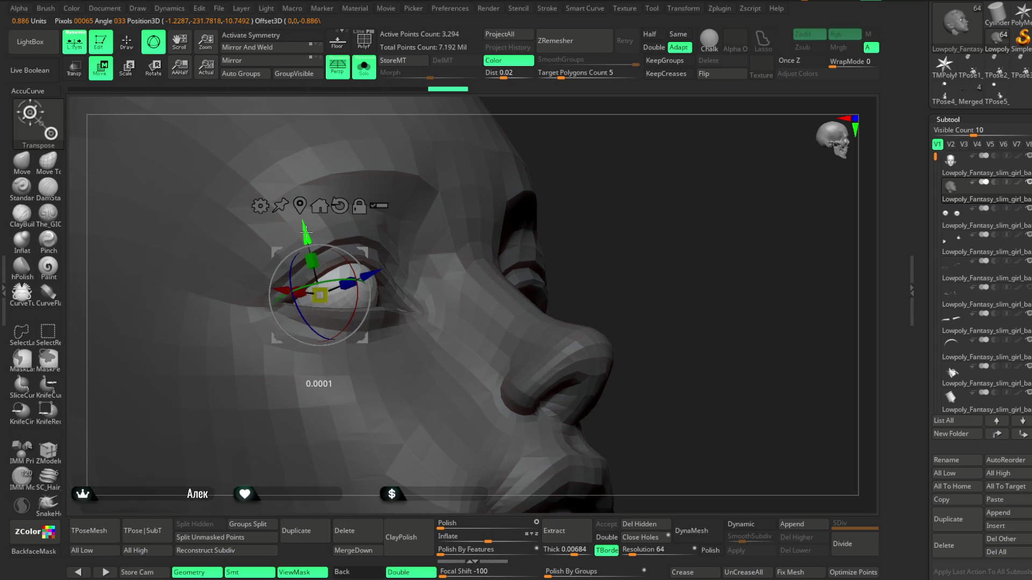
{"action": "right_click_drag", "start_coordinate": [493, 153], "coordinate": [322, 306]}
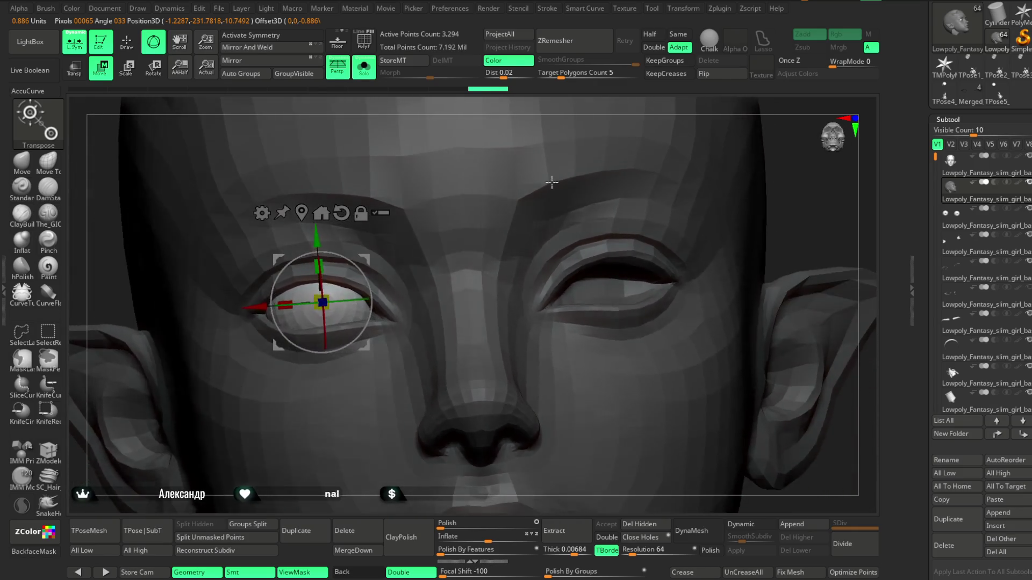
{"action": "left_click_drag", "start_coordinate": [323, 312], "coordinate": [266, 307]}
{"action": "mouse_move", "coordinate": [483, 102]}
{"action": "right_mouse_down"}
{"action": "mouse_move", "coordinate": [507, 115]}
{"action": "mouse_move", "coordinate": [516, 201]}
{"action": "mouse_move", "coordinate": [731, 170]}
{"action": "mouse_move", "coordinate": [669, 206]}
{"action": "mouse_move", "coordinate": [629, 185]}
{"action": "right_mouse_up"}
{"action": "key", "text": "w"}
Step: Select the head mesh with the ZModeler brush and hide it, leaving only the small sphere
{"action": "left_click", "coordinate": [951, 185]}
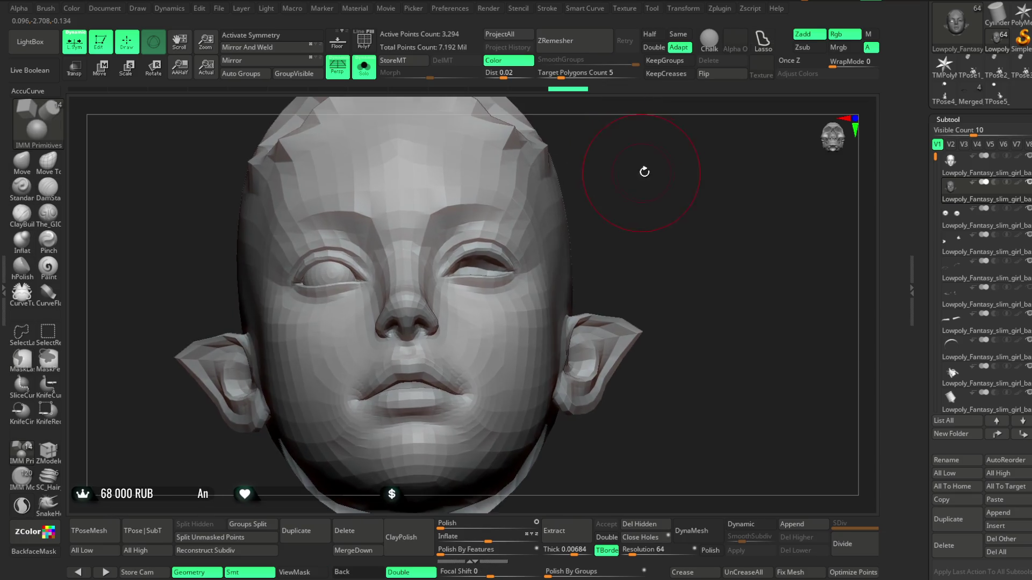
{"action": "left_click", "coordinate": [48, 453]}
{"action": "right_click_drag", "start_coordinate": [452, 243], "coordinate": [451, 202], "text": "alt"}
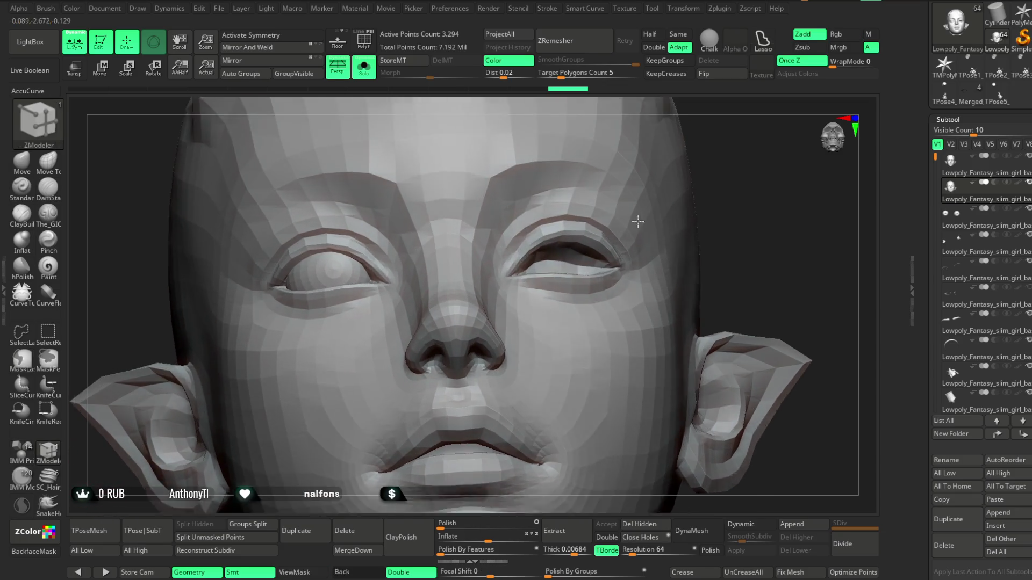
{"action": "key", "text": "w"}
{"action": "right_click_drag", "start_coordinate": [742, 218], "coordinate": [710, 170], "text": "alt"}
{"action": "key", "text": "q"}
{"action": "key", "text": "ctrl+shift"}
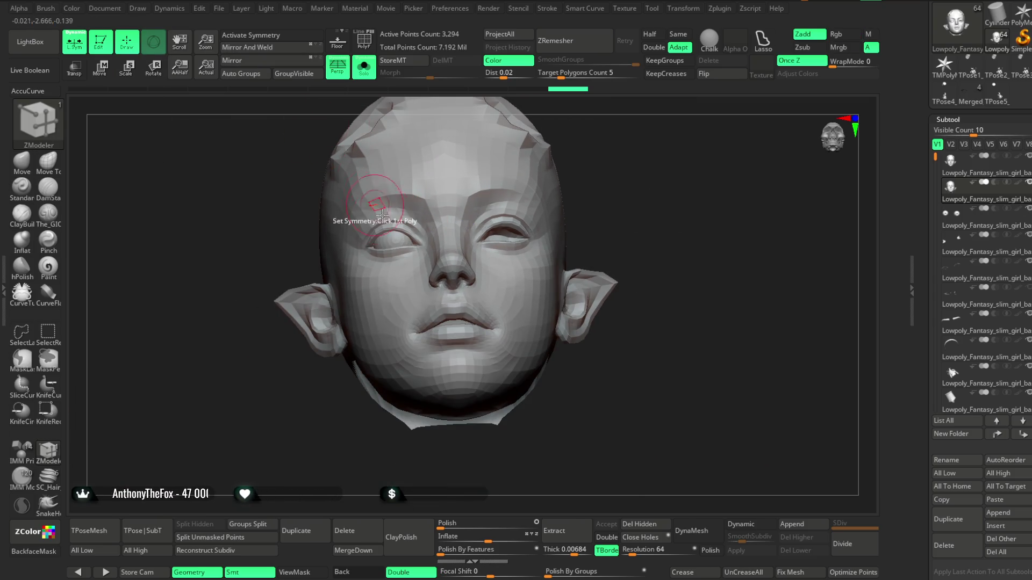
{"action": "left_click", "coordinate": [952, 186]}
{"action": "key", "text": "ctrl+shift"}
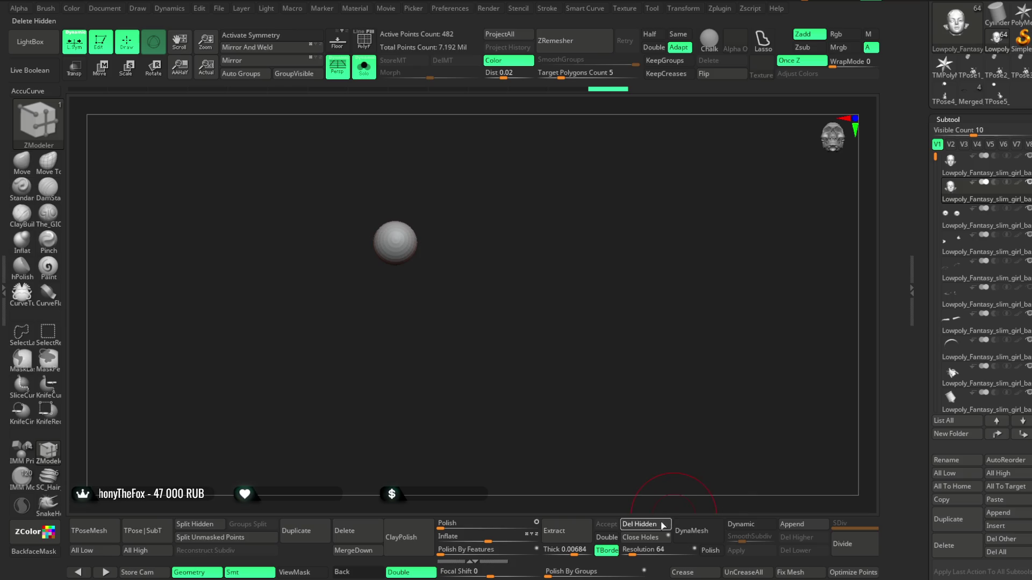
Step: Del Hidden, Mirror And Weld the sphere into a pair, enable X symmetry and show the full character
{"action": "left_click", "coordinate": [640, 524]}
{"action": "left_click", "coordinate": [250, 47]}
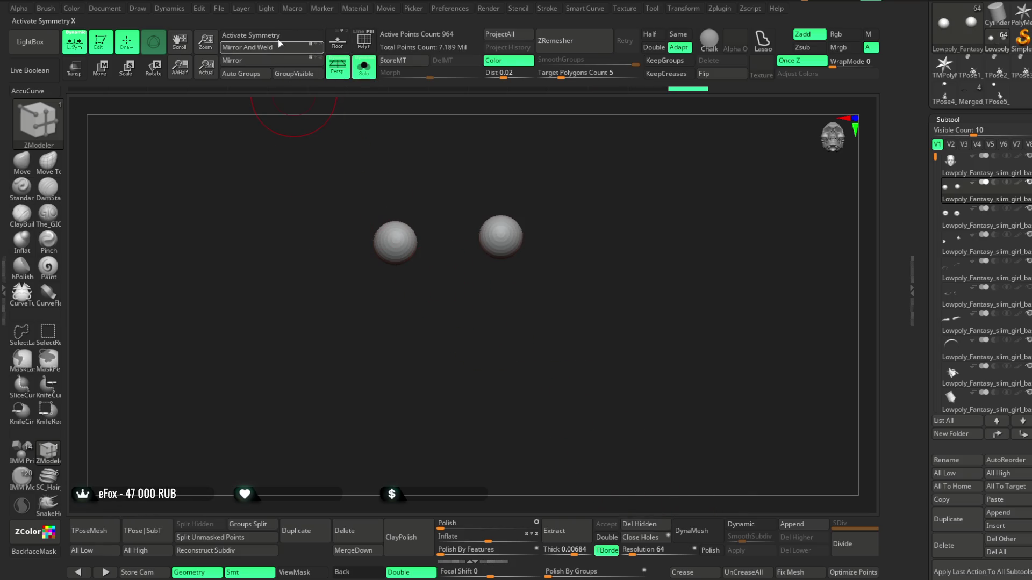
{"action": "left_click", "coordinate": [250, 35]}
{"action": "left_click", "coordinate": [364, 69]}
{"action": "mouse_move", "coordinate": [564, 202]}
{"action": "right_mouse_down"}
{"action": "mouse_move", "coordinate": [648, 171]}
{"action": "mouse_move", "coordinate": [832, 269]}
{"action": "right_mouse_up"}
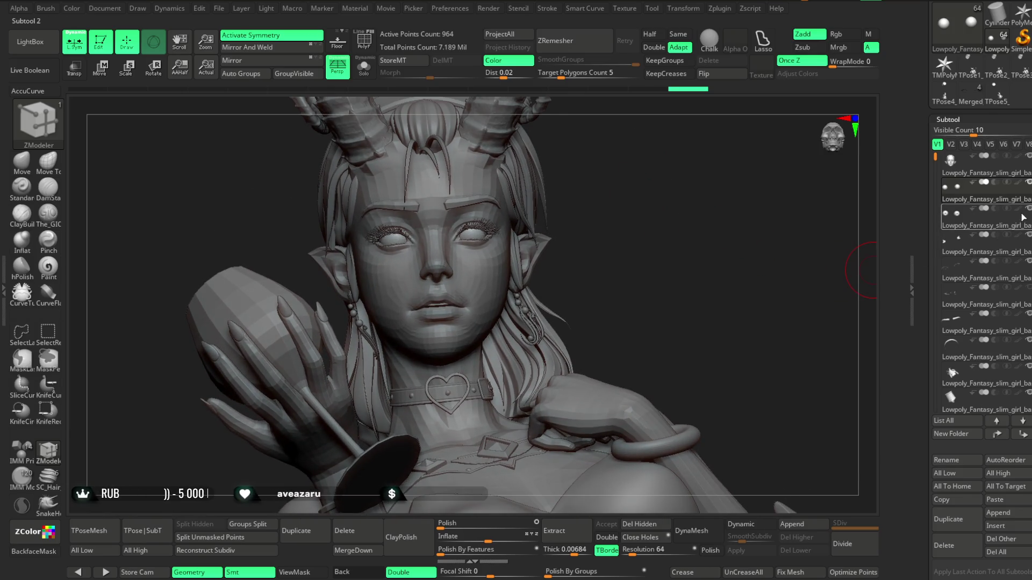
Step: Inspect the bust from below and close up, then make the face basemesh the active subtool
{"action": "mouse_move", "coordinate": [658, 274]}
{"action": "right_mouse_down"}
{"action": "mouse_move", "coordinate": [613, 194]}
{"action": "mouse_move", "coordinate": [649, 205]}
{"action": "mouse_move", "coordinate": [645, 395]}
{"action": "mouse_move", "coordinate": [612, 234]}
{"action": "mouse_move", "coordinate": [615, 215]}
{"action": "mouse_move", "coordinate": [633, 242]}
{"action": "mouse_move", "coordinate": [629, 211]}
{"action": "mouse_move", "coordinate": [645, 226]}
{"action": "mouse_move", "coordinate": [649, 202]}
{"action": "right_mouse_up"}
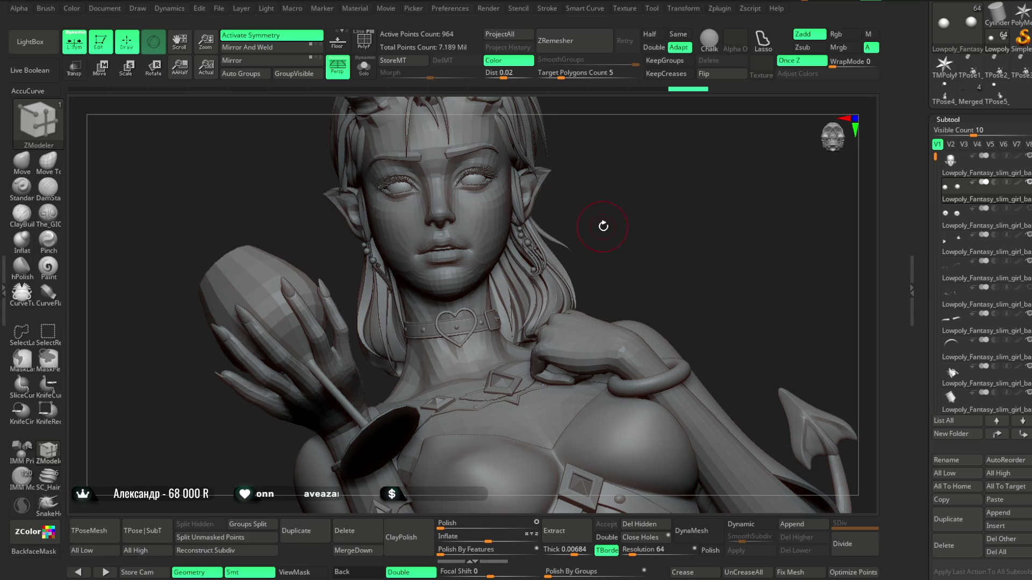
{"action": "left_click_drag", "start_coordinate": [673, 298], "coordinate": [617, 178]}
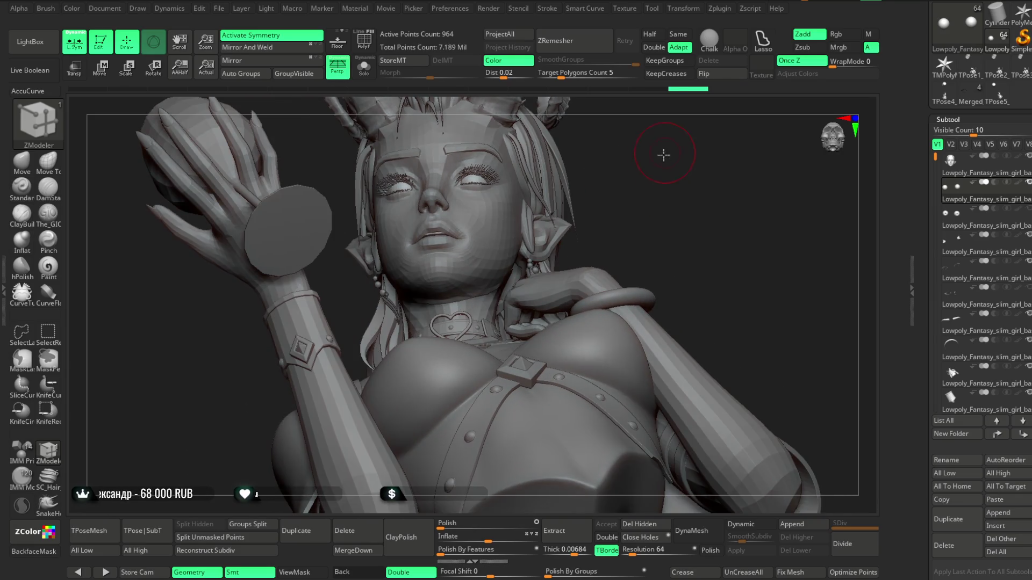
{"action": "right_click_drag", "start_coordinate": [663, 153], "coordinate": [663, 97], "text": "ctrl"}
{"action": "left_click", "coordinate": [536, 188], "text": "alt"}
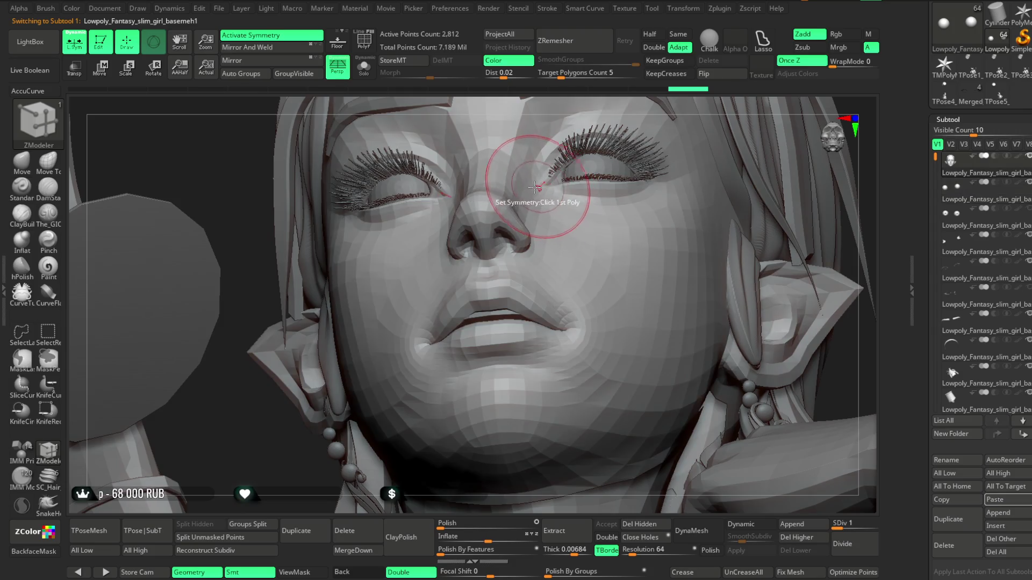
Step: Switch to the Move brush (BMV), survey the bust, and make the eyelash mesh the active subtool
{"action": "key", "text": "b"}
{"action": "key", "text": "m"}
{"action": "key", "text": "v"}
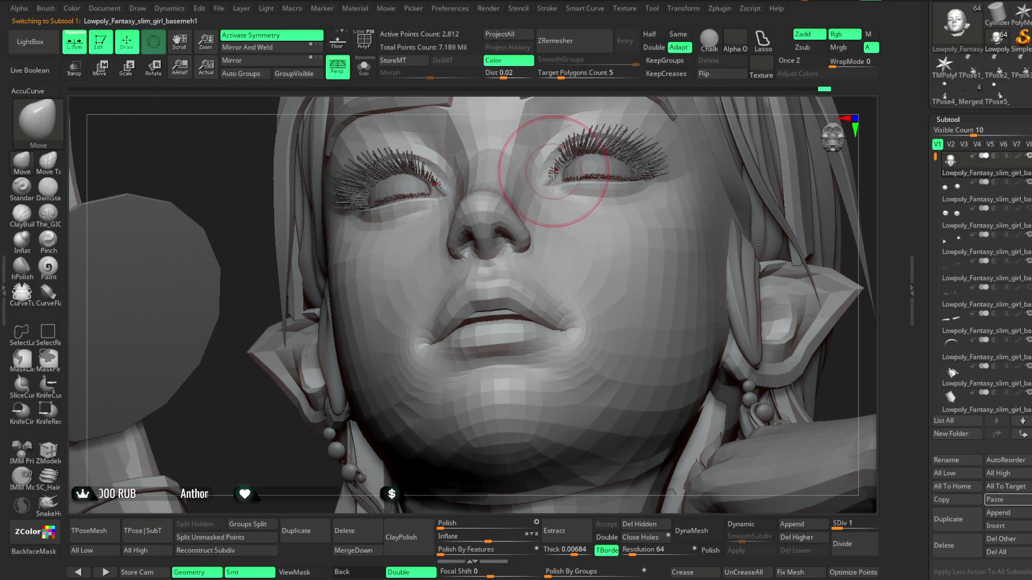
{"action": "mouse_move", "coordinate": [617, 97]}
{"action": "right_mouse_down"}
{"action": "mouse_move", "coordinate": [630, 105]}
{"action": "mouse_move", "coordinate": [548, 213]}
{"action": "mouse_move", "coordinate": [583, 115]}
{"action": "mouse_move", "coordinate": [542, 211]}
{"action": "right_mouse_up"}
{"action": "key", "text": "space"}
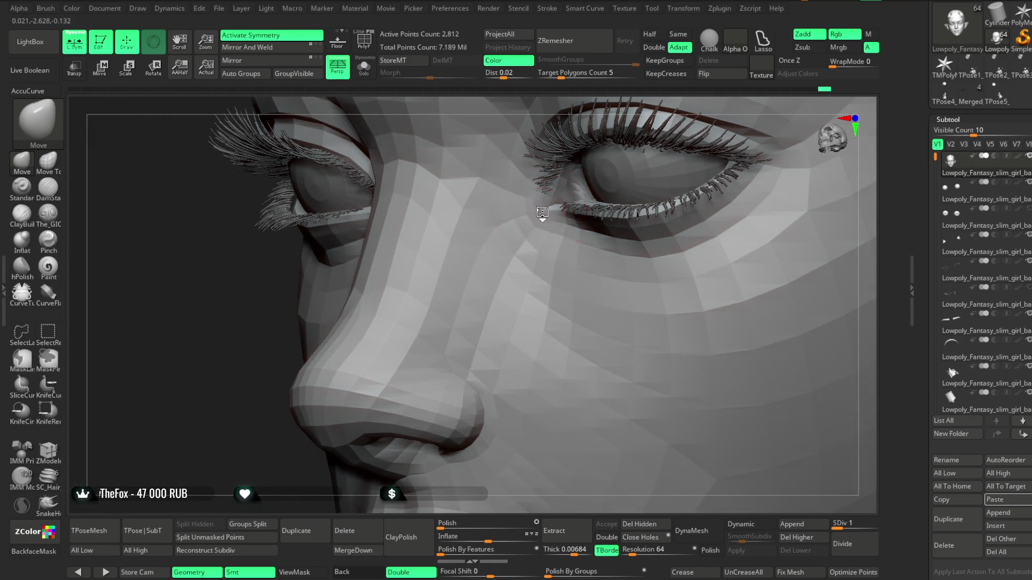
{"action": "right_click_drag", "start_coordinate": [629, 106], "coordinate": [564, 226]}
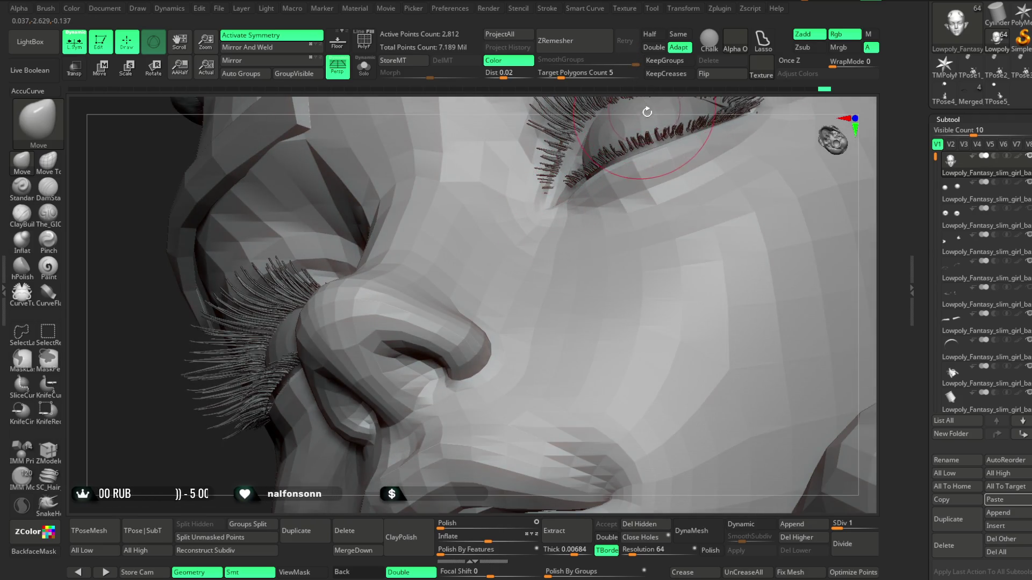
{"action": "right_click_drag", "start_coordinate": [621, 161], "coordinate": [484, 419]}
{"action": "mouse_move", "coordinate": [456, 488]}
{"action": "right_mouse_down", "text": "ctrl"}
{"action": "mouse_move", "coordinate": [500, 322]}
{"action": "mouse_move", "coordinate": [564, 242]}
{"action": "right_mouse_up", "text": "ctrl"}
{"action": "mouse_move", "coordinate": [629, 178]}
{"action": "right_mouse_down"}
{"action": "mouse_move", "coordinate": [687, 135]}
{"action": "mouse_move", "coordinate": [539, 231]}
{"action": "right_mouse_up"}
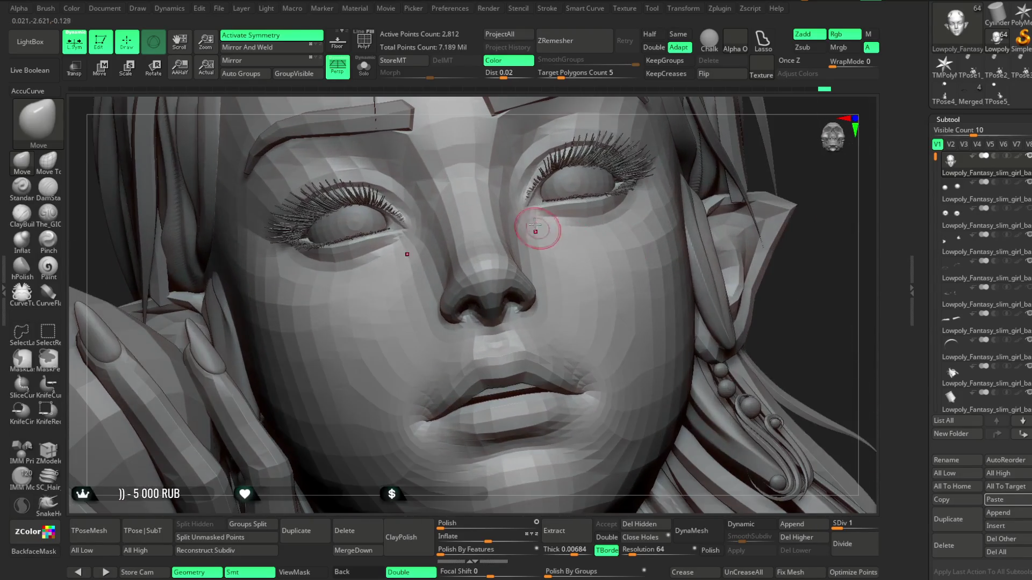
{"action": "left_click", "coordinate": [535, 184], "text": "alt"}
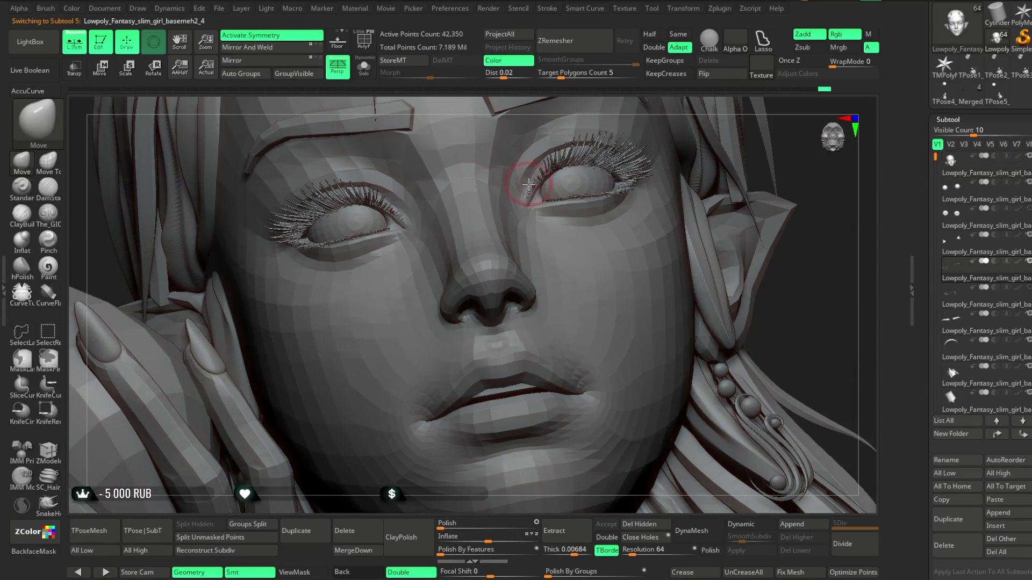
{"action": "right_click", "coordinate": [531, 180]}
{"action": "left_click", "coordinate": [528, 194]}
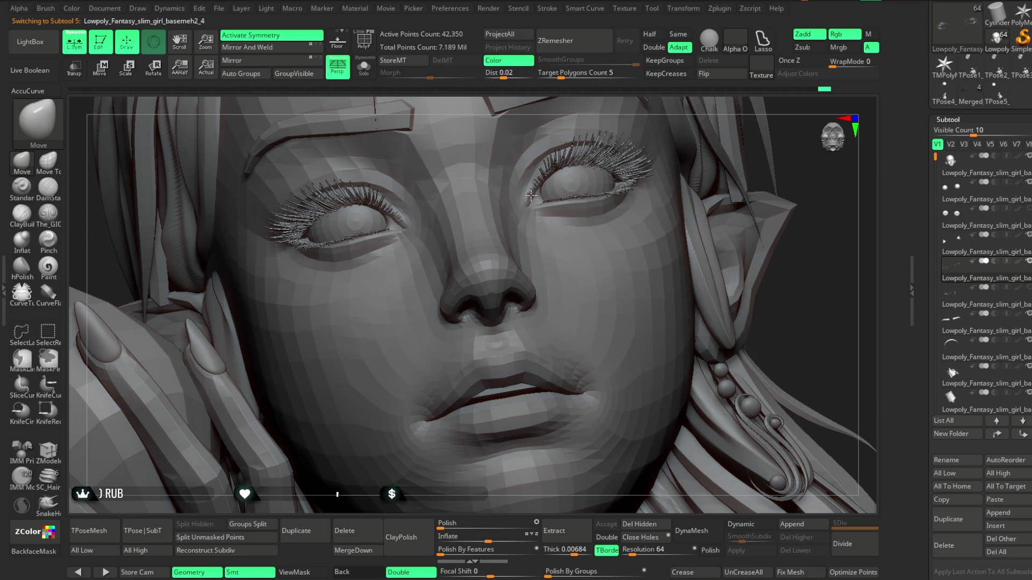
Step: Adjust Draw Size and reshape the lashes symmetrically, checking them from above, below and profile
{"action": "mouse_move", "coordinate": [683, 213]}
{"action": "right_mouse_down", "text": "ctrl"}
{"action": "mouse_move", "coordinate": [790, 234]}
{"action": "mouse_move", "coordinate": [699, 329]}
{"action": "right_mouse_up", "text": "ctrl"}
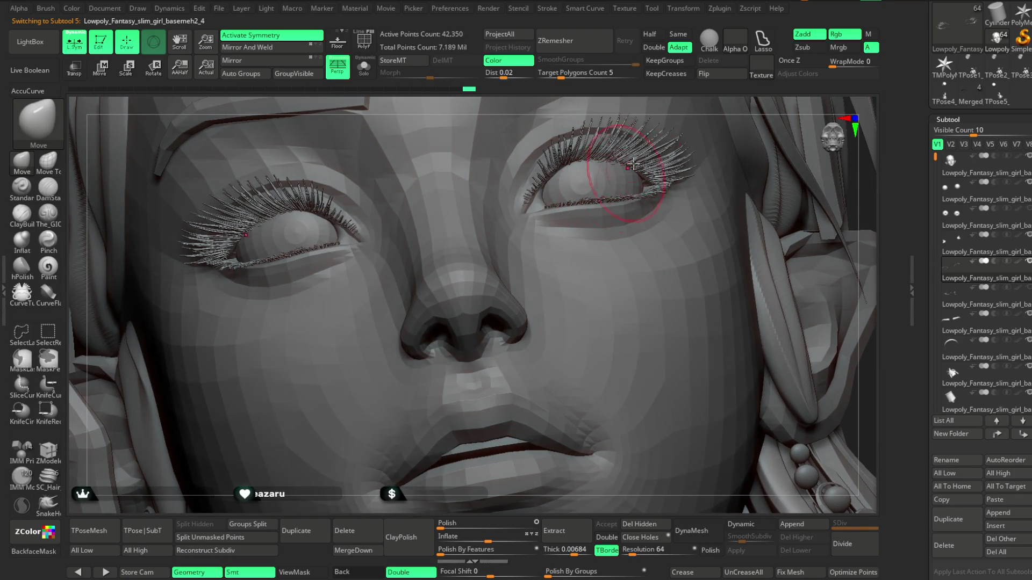
{"action": "right_click_drag", "start_coordinate": [625, 175], "coordinate": [591, 209]}
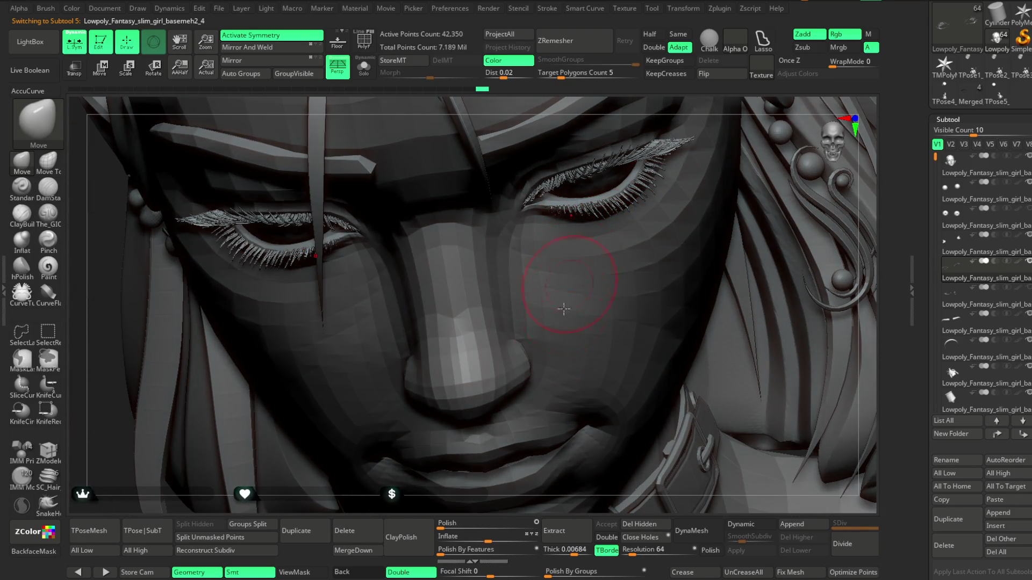
{"action": "right_click_drag", "start_coordinate": [524, 503], "coordinate": [585, 210]}
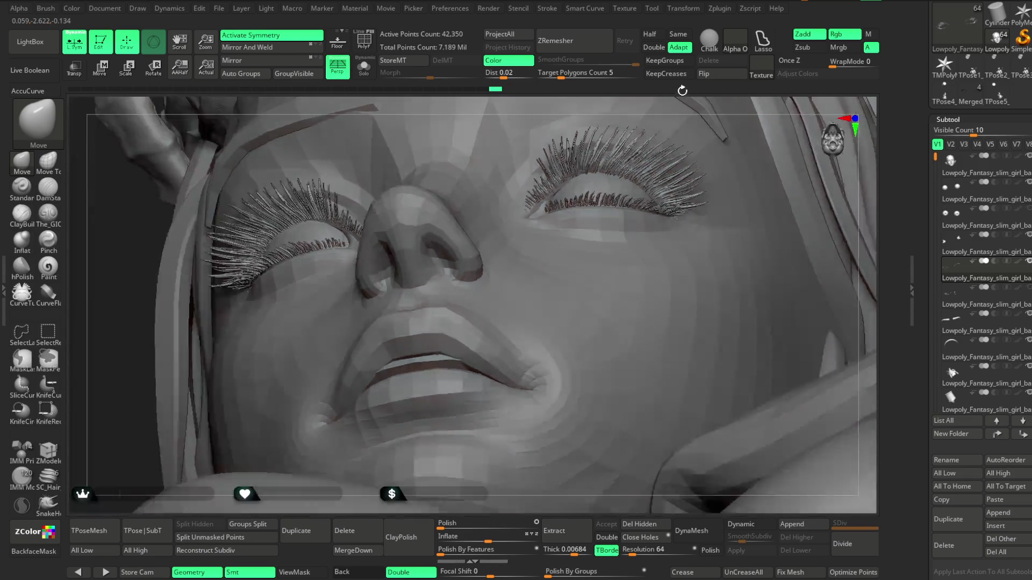
{"action": "right_click_drag", "start_coordinate": [695, 114], "coordinate": [597, 218]}
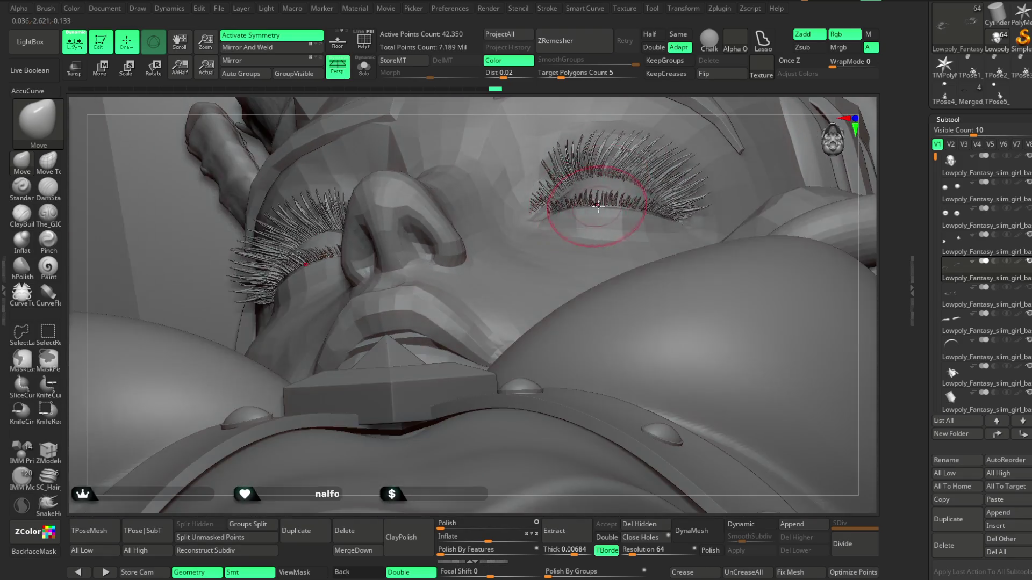
{"action": "right_click_drag", "start_coordinate": [713, 118], "coordinate": [612, 202]}
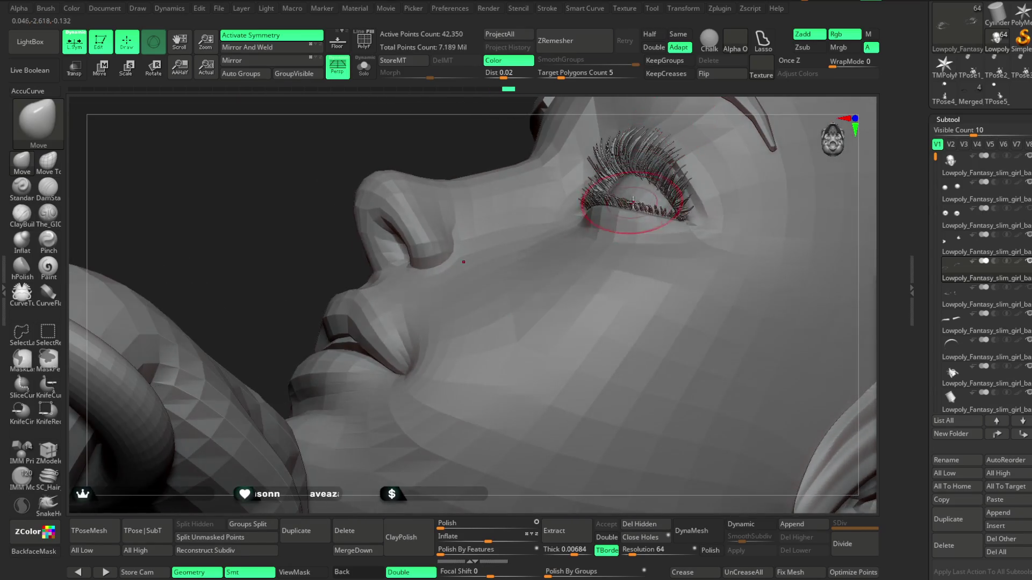
{"action": "key", "text": "space"}
{"action": "left_click_drag", "start_coordinate": [693, 191], "coordinate": [665, 193]}
{"action": "key", "text": "space"}
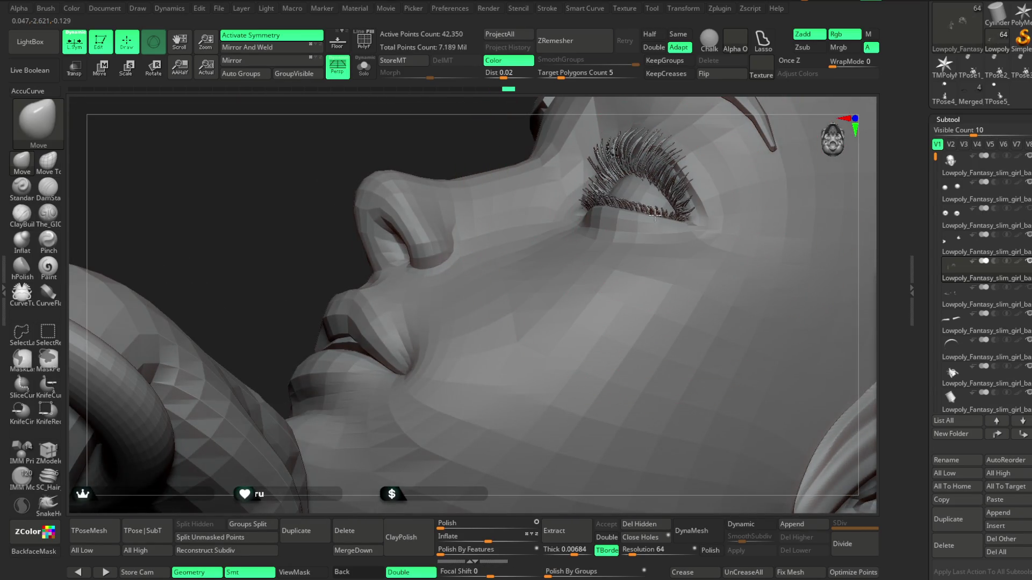
{"action": "mouse_move", "coordinate": [694, 100]}
{"action": "right_mouse_down"}
{"action": "mouse_move", "coordinate": [718, 113]}
{"action": "mouse_move", "coordinate": [717, 171]}
{"action": "mouse_move", "coordinate": [677, 201]}
{"action": "right_mouse_up"}
{"action": "key", "text": "space"}
{"action": "mouse_move", "coordinate": [701, 204]}
{"action": "left_mouse_down"}
{"action": "mouse_move", "coordinate": [632, 253]}
{"action": "mouse_move", "coordinate": [574, 271]}
{"action": "left_mouse_up"}
{"action": "key", "text": "space"}
{"action": "mouse_move", "coordinate": [547, 502]}
{"action": "right_mouse_down"}
{"action": "mouse_move", "coordinate": [564, 362]}
{"action": "mouse_move", "coordinate": [686, 201]}
{"action": "mouse_move", "coordinate": [641, 73]}
{"action": "mouse_move", "coordinate": [677, 193]}
{"action": "mouse_move", "coordinate": [700, 177]}
{"action": "mouse_move", "coordinate": [636, 179]}
{"action": "mouse_move", "coordinate": [669, 195]}
{"action": "mouse_move", "coordinate": [586, 268]}
{"action": "right_mouse_up"}
Step: Select the 88-point subtool and orbit the bust from profile back to a front close-up
{"action": "left_click", "coordinate": [502, 262], "text": "alt"}
{"action": "mouse_move", "coordinate": [661, 173]}
{"action": "right_mouse_down"}
{"action": "mouse_move", "coordinate": [502, 277]}
{"action": "mouse_move", "coordinate": [661, 219]}
{"action": "mouse_move", "coordinate": [662, 174]}
{"action": "right_mouse_up"}
{"action": "key", "text": "space"}
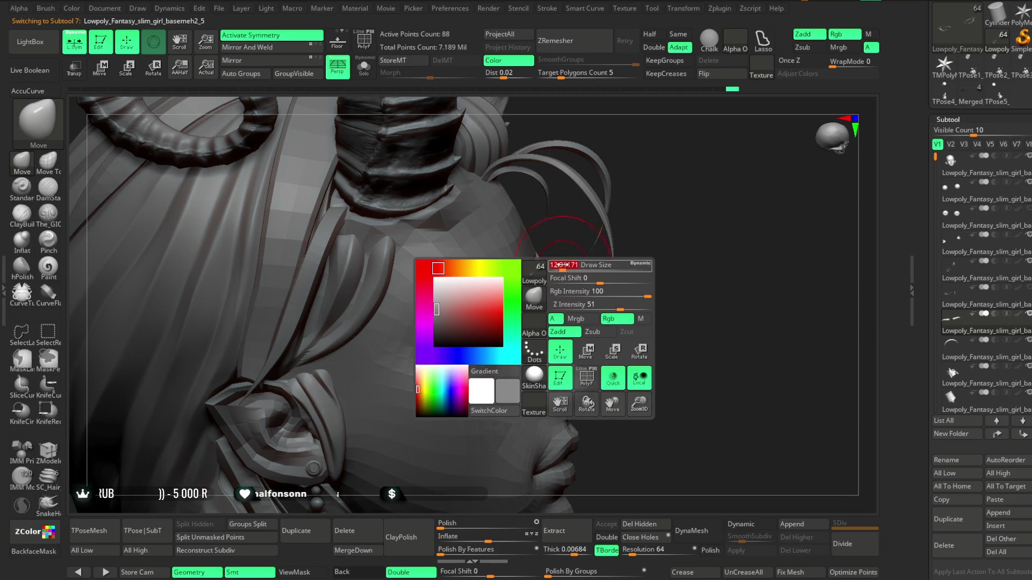
{"action": "key", "text": "space"}
{"action": "right_click_drag", "start_coordinate": [564, 241], "coordinate": [612, 210]}
{"action": "mouse_move", "coordinate": [451, 299]}
{"action": "right_mouse_down"}
{"action": "mouse_move", "coordinate": [679, 233]}
{"action": "mouse_move", "coordinate": [564, 242]}
{"action": "mouse_move", "coordinate": [620, 282]}
{"action": "mouse_move", "coordinate": [742, 249]}
{"action": "mouse_move", "coordinate": [710, 218]}
{"action": "mouse_move", "coordinate": [673, 241]}
{"action": "mouse_move", "coordinate": [694, 242]}
{"action": "mouse_move", "coordinate": [665, 245]}
{"action": "mouse_move", "coordinate": [679, 210]}
{"action": "mouse_move", "coordinate": [715, 202]}
{"action": "right_mouse_up"}
{"action": "mouse_move", "coordinate": [690, 270]}
{"action": "right_mouse_down", "text": "ctrl"}
{"action": "mouse_move", "coordinate": [707, 224]}
{"action": "mouse_move", "coordinate": [693, 258]}
{"action": "right_mouse_up", "text": "ctrl"}
Step: Make basemesh1 the active subtool and look the bust over from the front and in profile
{"action": "left_click", "coordinate": [596, 238], "text": "alt"}
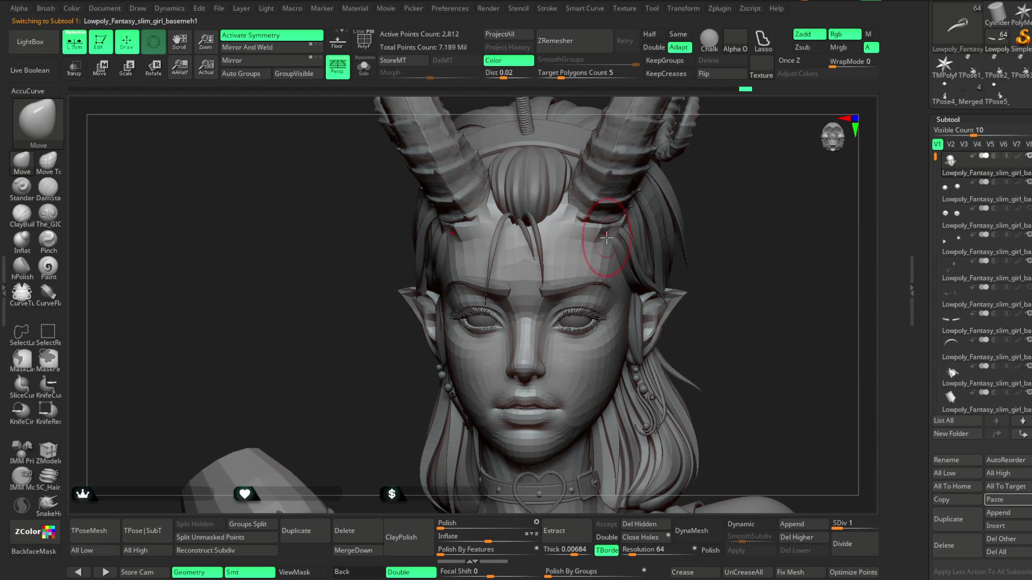
{"action": "mouse_move", "coordinate": [657, 203]}
{"action": "right_mouse_down", "text": "ctrl"}
{"action": "mouse_move", "coordinate": [710, 181]}
{"action": "mouse_move", "coordinate": [706, 238]}
{"action": "mouse_move", "coordinate": [638, 223]}
{"action": "right_mouse_up", "text": "ctrl"}
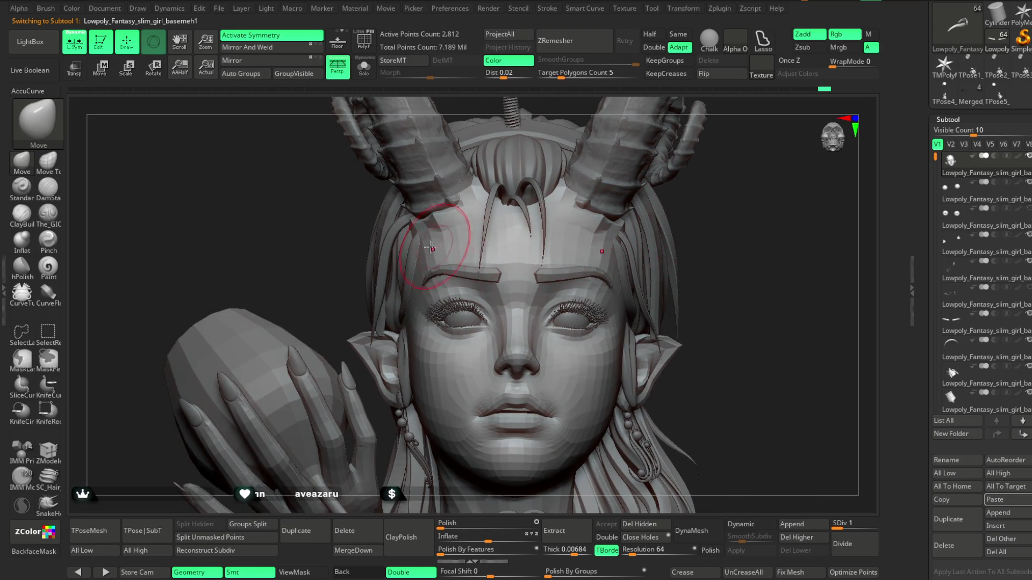
{"action": "key", "text": "space"}
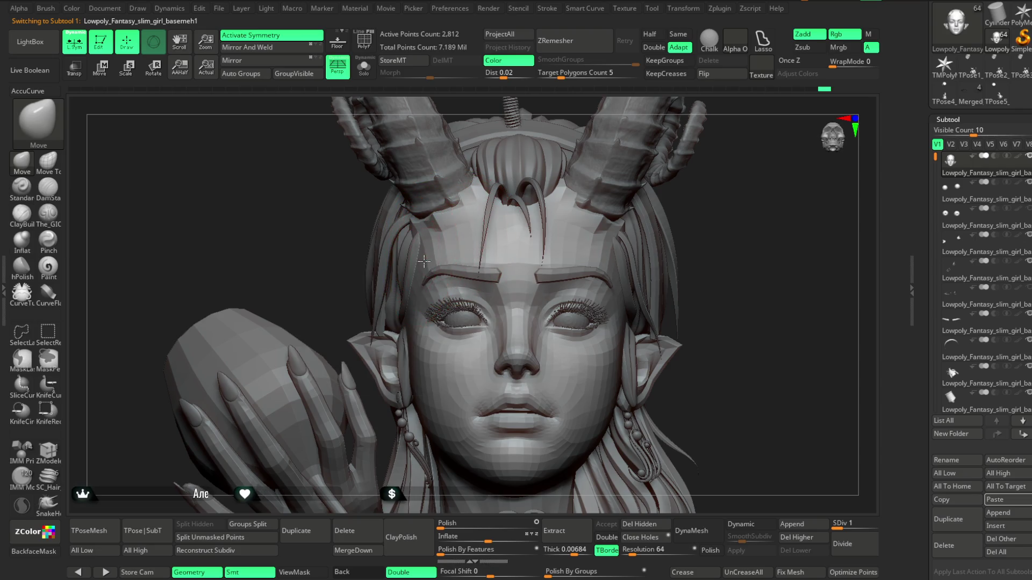
{"action": "mouse_move", "coordinate": [721, 256]}
{"action": "right_mouse_down", "text": "ctrl"}
{"action": "mouse_move", "coordinate": [694, 231]}
{"action": "mouse_move", "coordinate": [629, 241]}
{"action": "right_mouse_up", "text": "ctrl"}
{"action": "mouse_move", "coordinate": [629, 278]}
{"action": "right_mouse_down"}
{"action": "mouse_move", "coordinate": [636, 290]}
{"action": "mouse_move", "coordinate": [637, 254]}
{"action": "mouse_move", "coordinate": [594, 257]}
{"action": "right_mouse_up"}
{"action": "right_click_drag", "start_coordinate": [528, 290], "coordinate": [565, 275]}
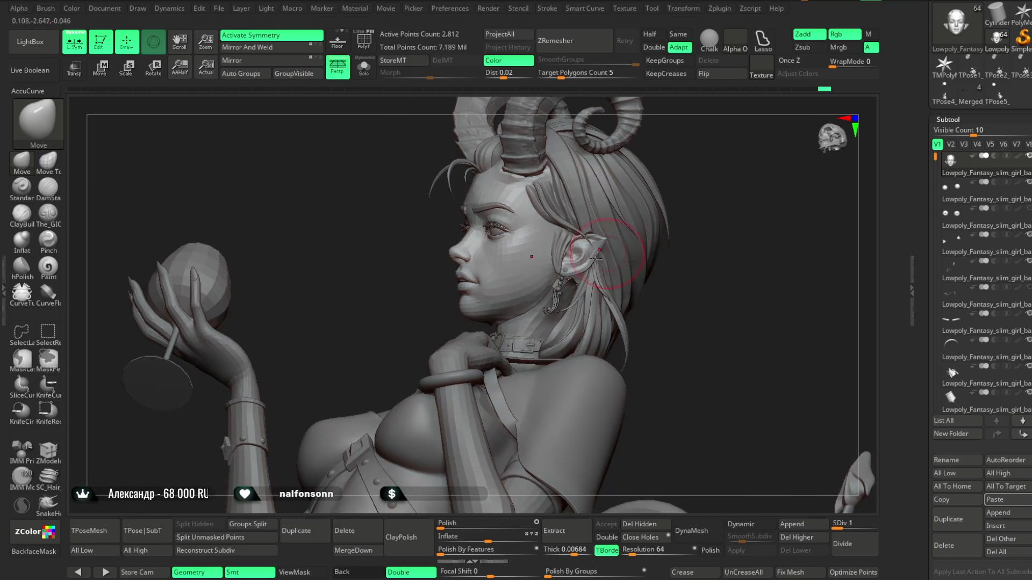
{"action": "right_click", "coordinate": [500, 266]}
{"action": "left_click", "coordinate": [600, 252]}
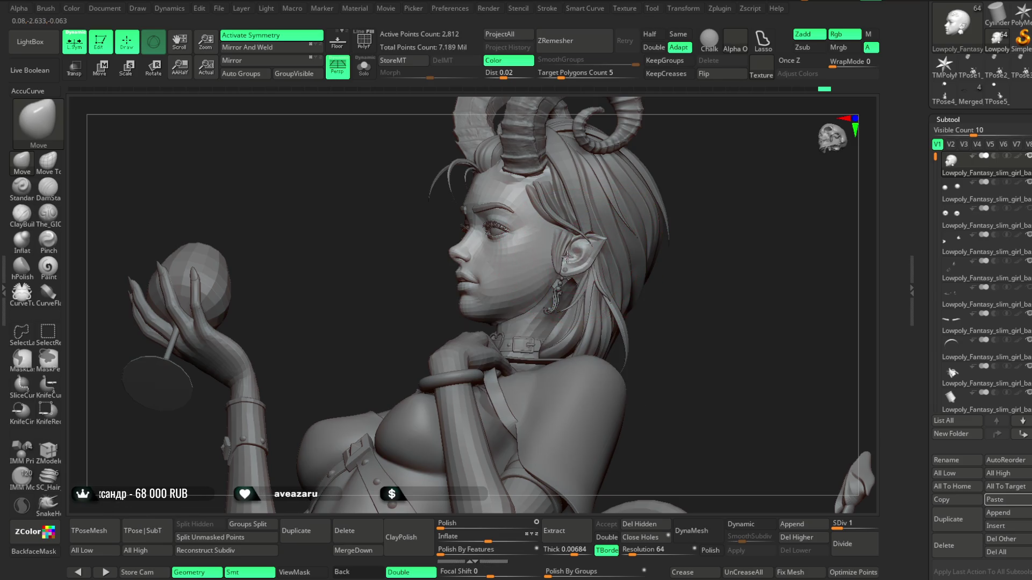
{"action": "mouse_move", "coordinate": [700, 215]}
{"action": "right_mouse_down"}
{"action": "mouse_move", "coordinate": [699, 229]}
{"action": "mouse_move", "coordinate": [661, 239]}
{"action": "mouse_move", "coordinate": [674, 273]}
{"action": "mouse_move", "coordinate": [665, 278]}
{"action": "right_mouse_up"}
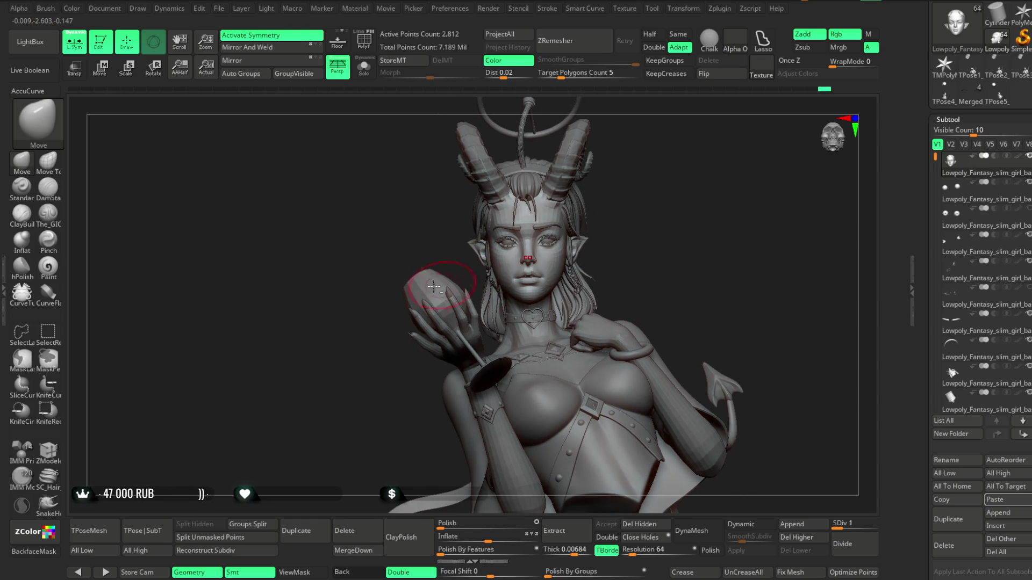
Step: Make the 498-point wine_glass the active subtool with its wireframe shown, framed up close in the hand
{"action": "left_click", "coordinate": [435, 282], "text": "alt"}
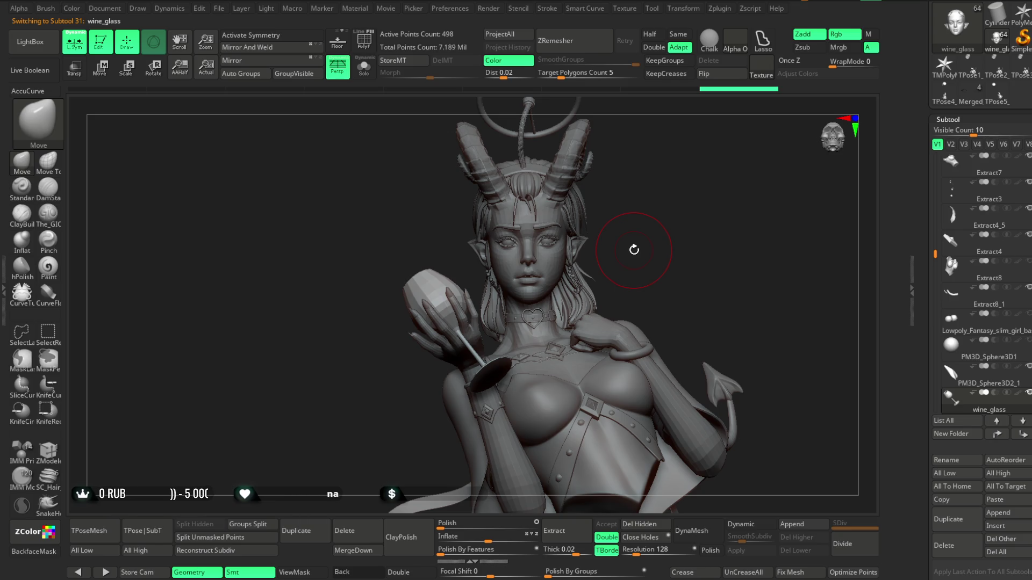
{"action": "left_click", "coordinate": [363, 41]}
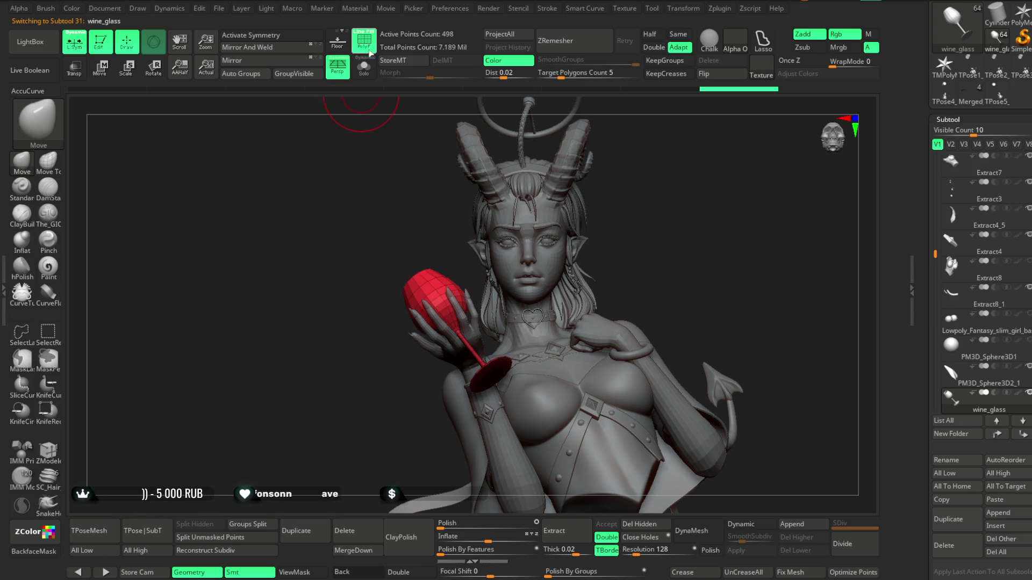
{"action": "mouse_move", "coordinate": [652, 234]}
{"action": "right_mouse_down"}
{"action": "mouse_move", "coordinate": [644, 204]}
{"action": "mouse_move", "coordinate": [698, 263]}
{"action": "right_mouse_up"}
{"action": "key", "text": "space"}
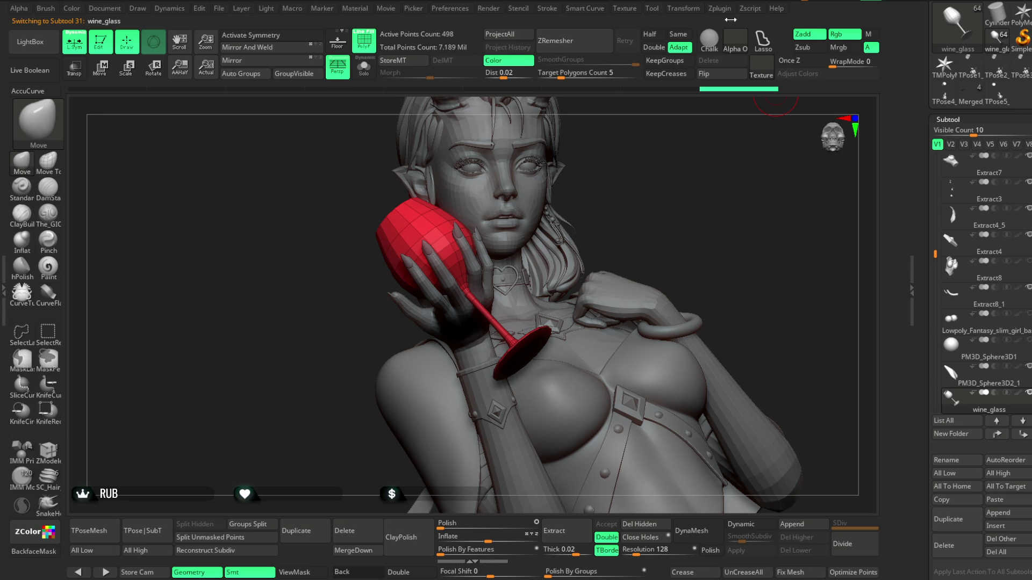
{"action": "left_click", "coordinate": [719, 8]}
Step: Export the selected wine glass subtool as an FBX file through Zplugin FBX ExportImport
{"action": "left_click", "coordinate": [751, 244]}
{"action": "left_click", "coordinate": [746, 173]}
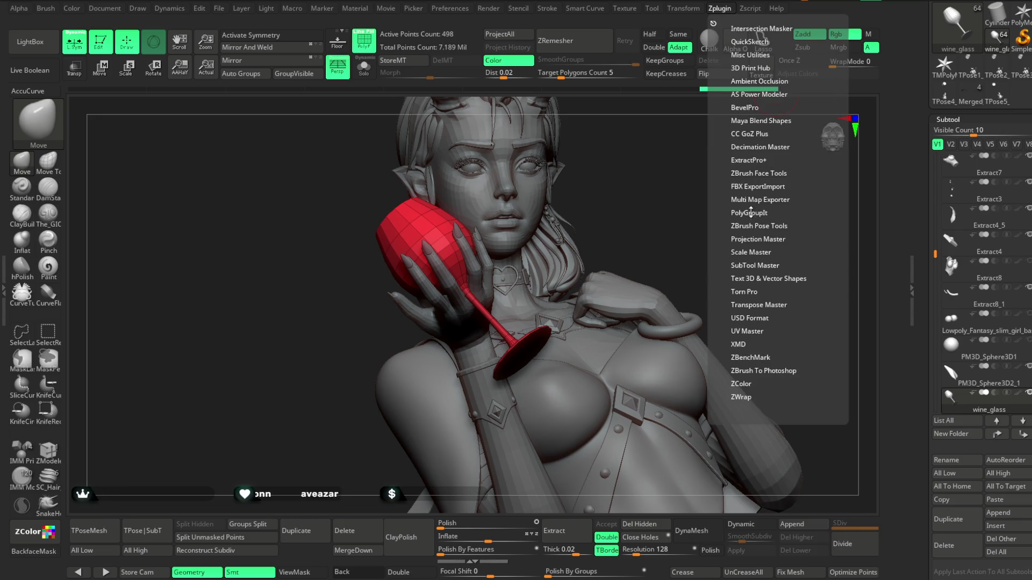
{"action": "left_click", "coordinate": [748, 226]}
{"action": "left_click", "coordinate": [748, 226]}
{"action": "left_click", "coordinate": [746, 187]}
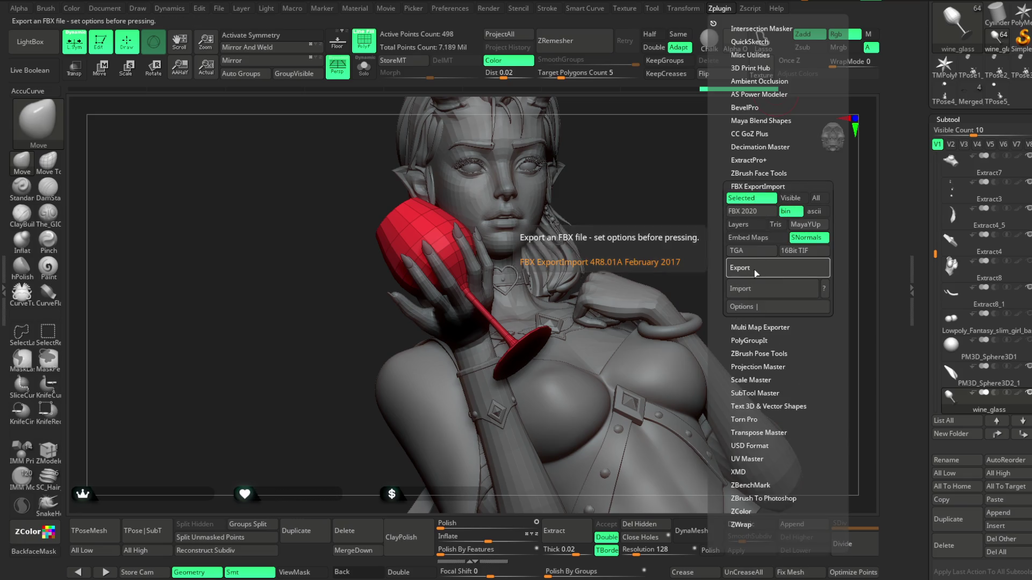
{"action": "left_click", "coordinate": [740, 268]}
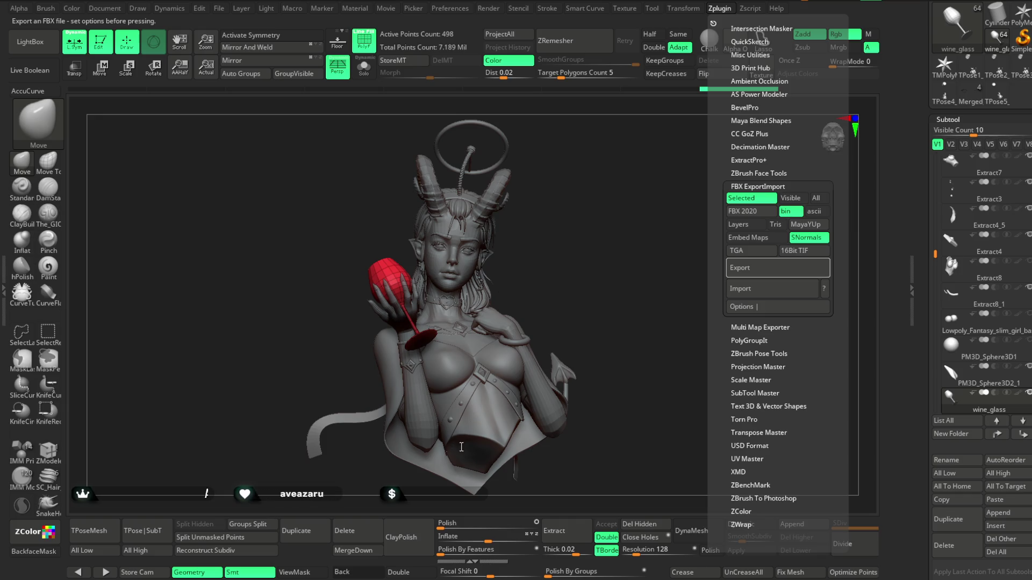
{"action": "left_click", "coordinate": [948, 484]}
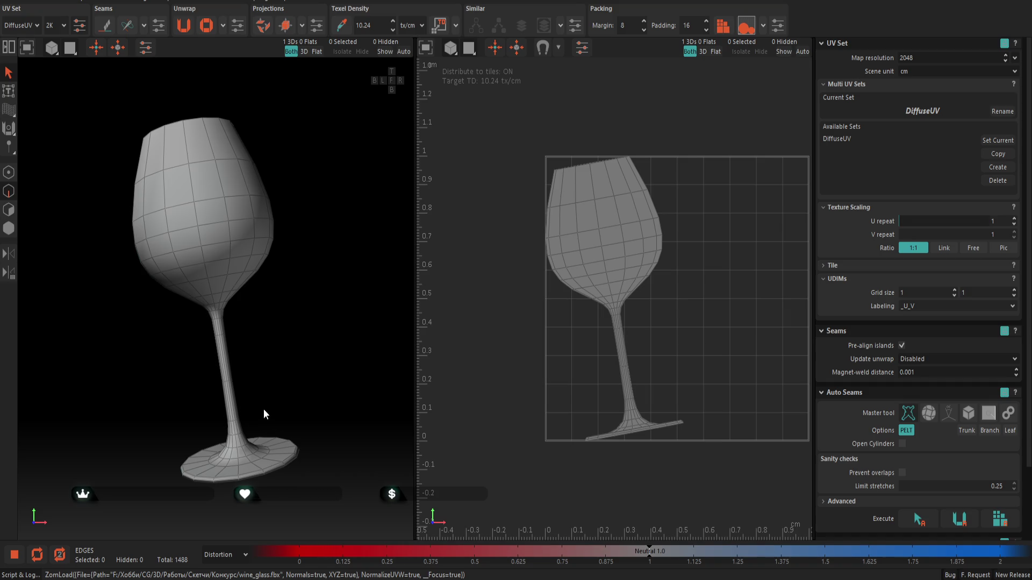
Step: Select the two rim edge loops and the loops where the stem meets the bowl and the base
{"action": "left_click_drag", "start_coordinate": [316, 224], "coordinate": [335, 311], "text": "alt"}
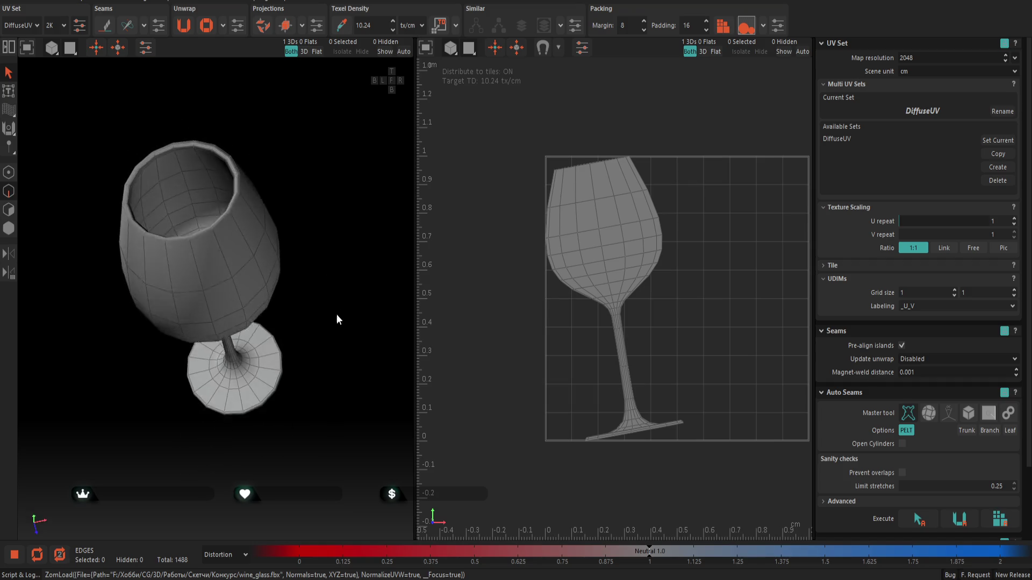
{"action": "right_click_drag", "start_coordinate": [336, 311], "coordinate": [221, 157], "text": "alt"}
{"action": "left_click_drag", "start_coordinate": [220, 157], "coordinate": [265, 186], "text": "alt"}
{"action": "scroll", "coordinate": [205, 245], "scroll_direction": "up", "scroll_amount": 2}
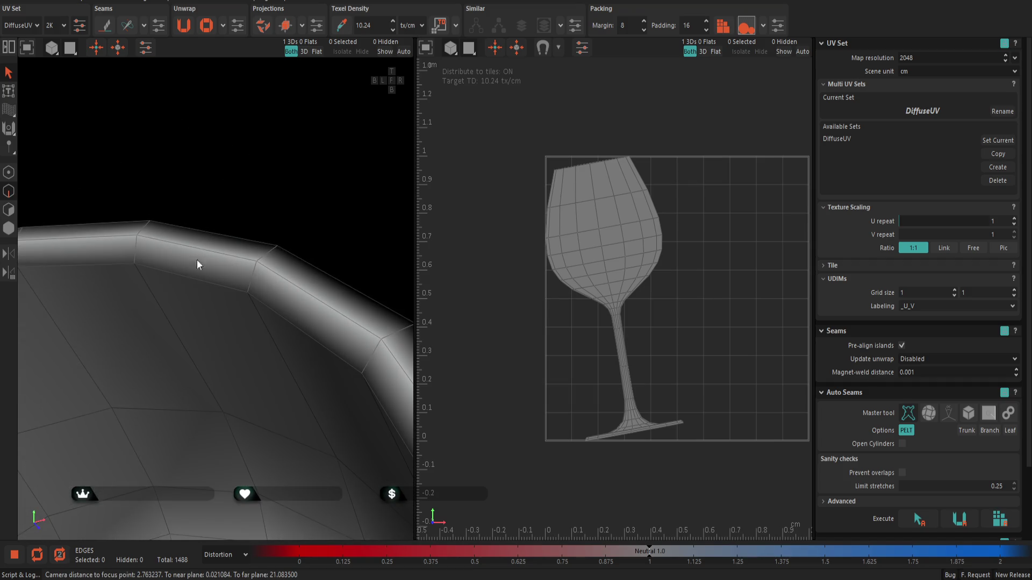
{"action": "double_click", "coordinate": [186, 278]}
{"action": "scroll", "coordinate": [250, 235], "scroll_direction": "down", "scroll_amount": 2}
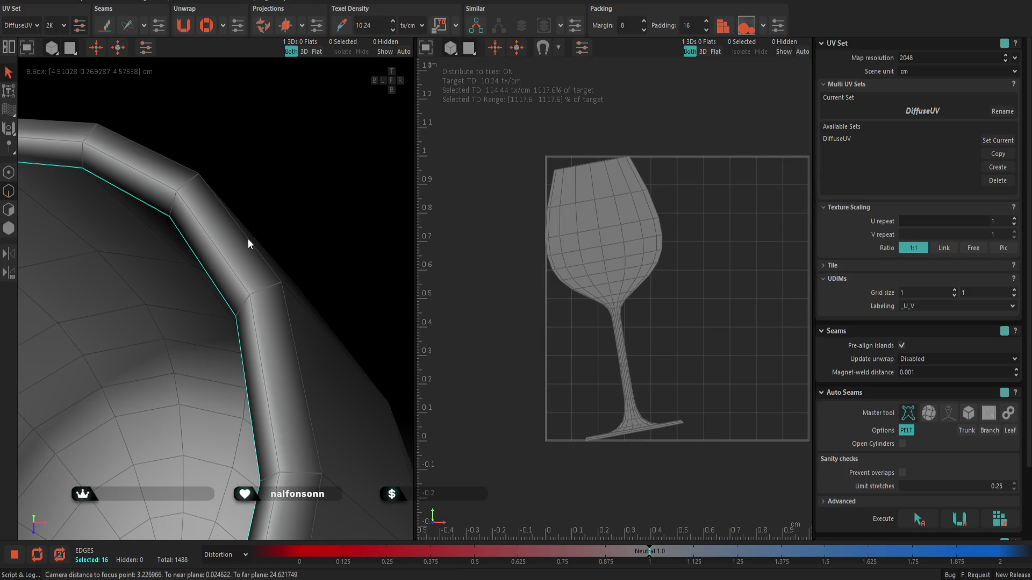
{"action": "double_click", "coordinate": [250, 242]}
{"action": "scroll", "coordinate": [258, 250], "scroll_direction": "down", "scroll_amount": 5}
{"action": "scroll", "coordinate": [267, 257], "scroll_direction": "down", "scroll_amount": 3}
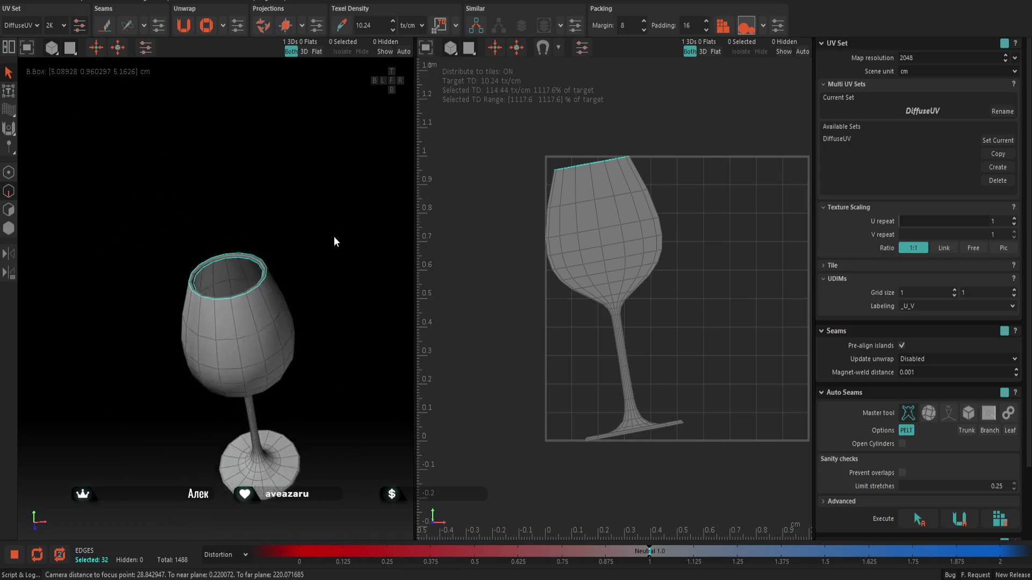
{"action": "scroll", "coordinate": [288, 250], "scroll_direction": "up", "scroll_amount": 3}
{"action": "scroll", "coordinate": [230, 268], "scroll_direction": "up", "scroll_amount": 5}
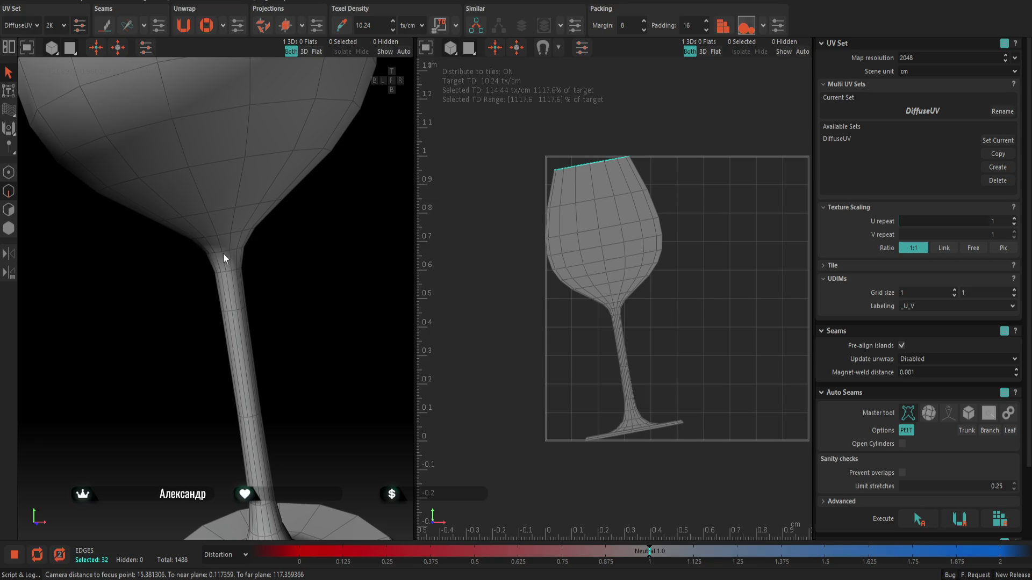
{"action": "double_click", "coordinate": [225, 251]}
{"action": "scroll", "coordinate": [245, 273], "scroll_direction": "down", "scroll_amount": 5}
{"action": "scroll", "coordinate": [238, 325], "scroll_direction": "up", "scroll_amount": 3}
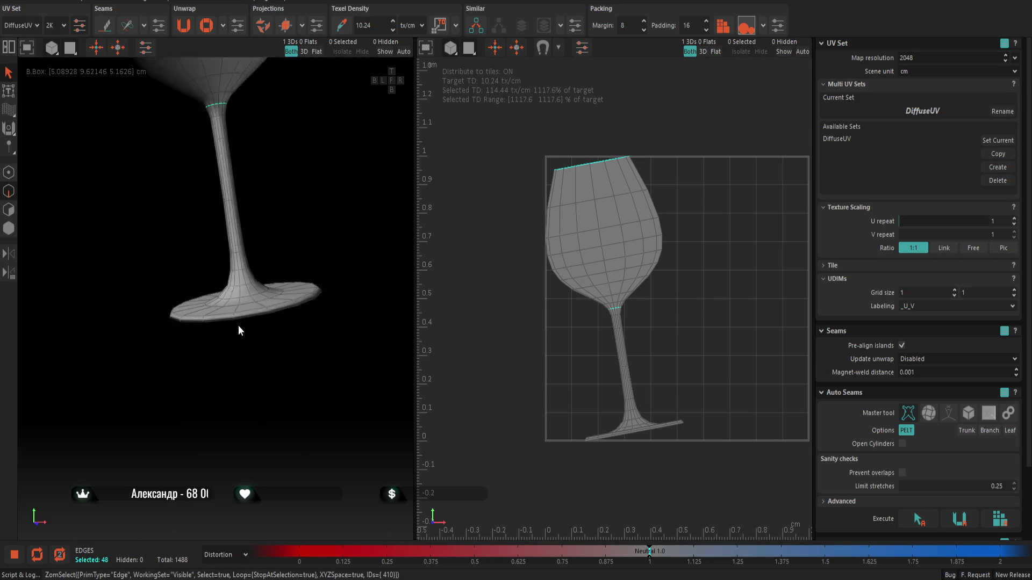
{"action": "scroll", "coordinate": [241, 321], "scroll_direction": "up", "scroll_amount": 4}
{"action": "middle_click_drag", "start_coordinate": [241, 321], "coordinate": [227, 380]}
{"action": "double_click", "coordinate": [260, 286]}
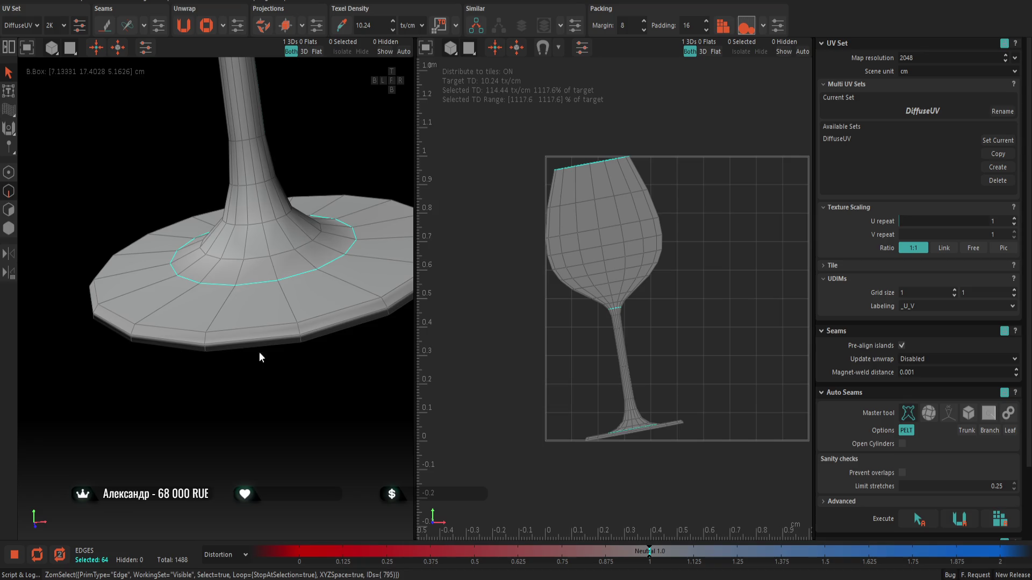
Step: Add the base's outer edge loops and extra edges on the base rim and bowl rim
{"action": "mouse_move", "coordinate": [259, 335]}
{"action": "middle_mouse_down"}
{"action": "mouse_move", "coordinate": [268, 221]}
{"action": "mouse_move", "coordinate": [307, 298]}
{"action": "mouse_move", "coordinate": [280, 241]}
{"action": "middle_mouse_up"}
{"action": "double_click", "coordinate": [259, 197]}
{"action": "double_click", "coordinate": [263, 212]}
{"action": "middle_click_drag", "start_coordinate": [347, 295], "coordinate": [248, 448]}
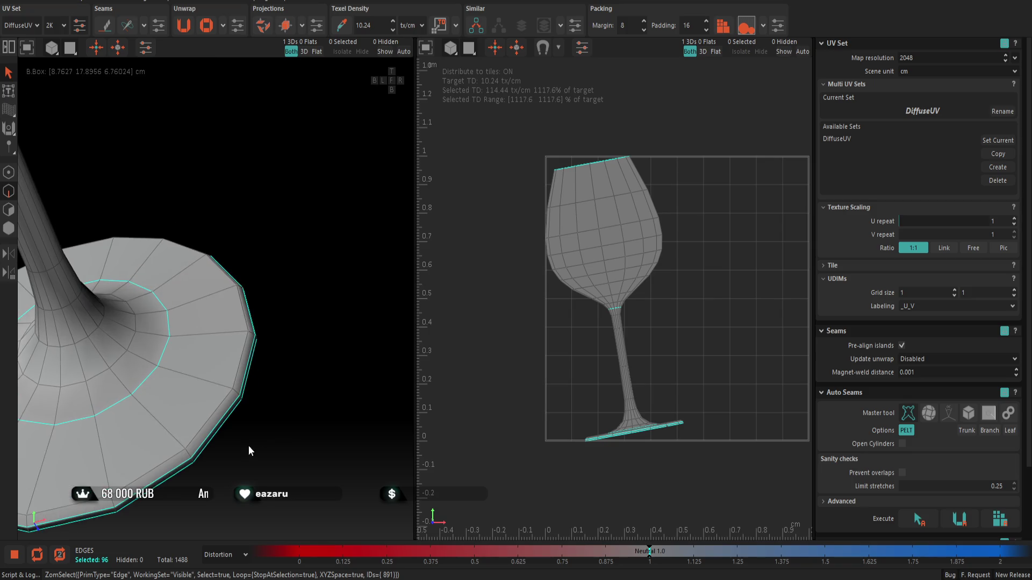
{"action": "scroll", "coordinate": [286, 403], "scroll_direction": "down", "scroll_amount": 4}
{"action": "middle_click_drag", "start_coordinate": [288, 384], "coordinate": [282, 379]}
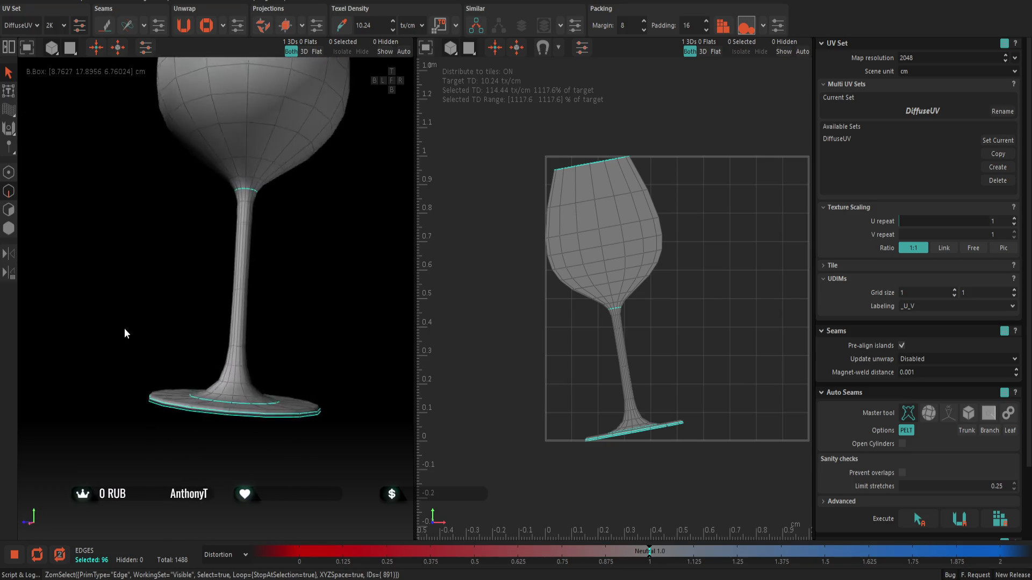
{"action": "scroll", "coordinate": [282, 379], "scroll_direction": "up", "scroll_amount": 4}
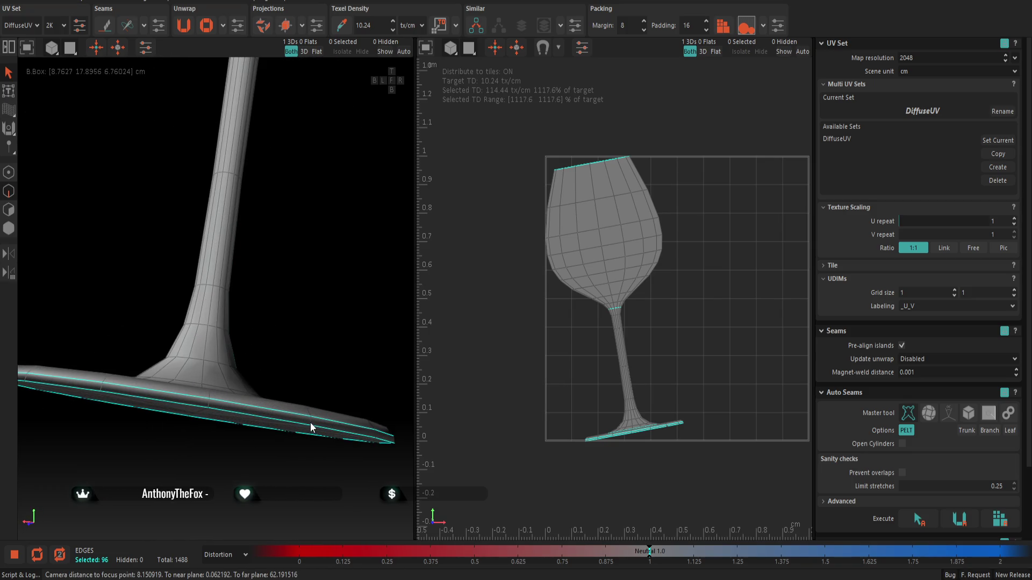
{"action": "left_click", "coordinate": [310, 427]}
{"action": "mouse_move", "coordinate": [311, 422]}
{"action": "left_mouse_down", "text": "alt"}
{"action": "mouse_move", "coordinate": [322, 354]}
{"action": "mouse_move", "coordinate": [345, 320]}
{"action": "mouse_move", "coordinate": [271, 446]}
{"action": "left_mouse_up", "text": "alt"}
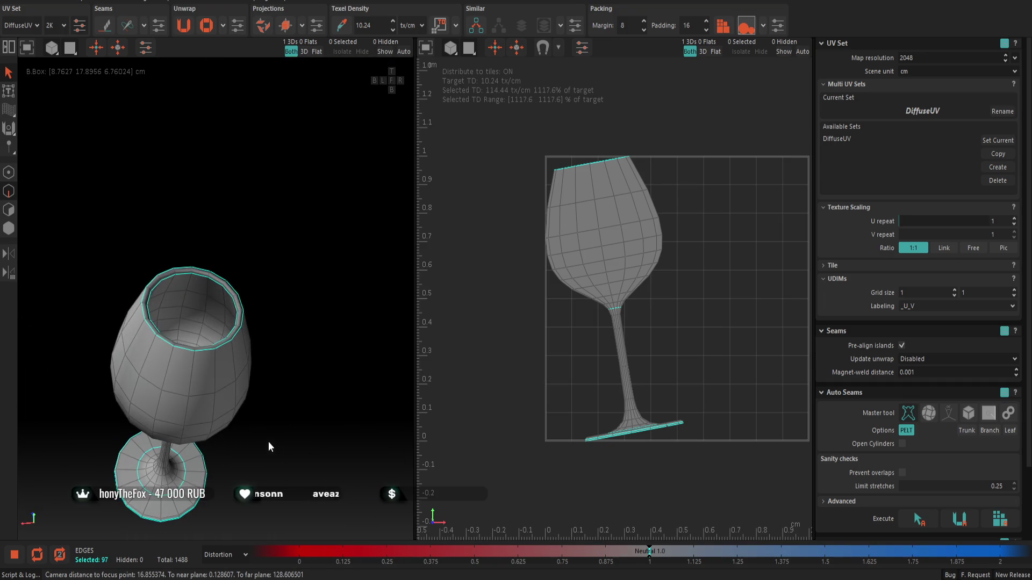
{"action": "scroll", "coordinate": [202, 363], "scroll_direction": "up", "scroll_amount": 3}
{"action": "left_click", "coordinate": [205, 361]}
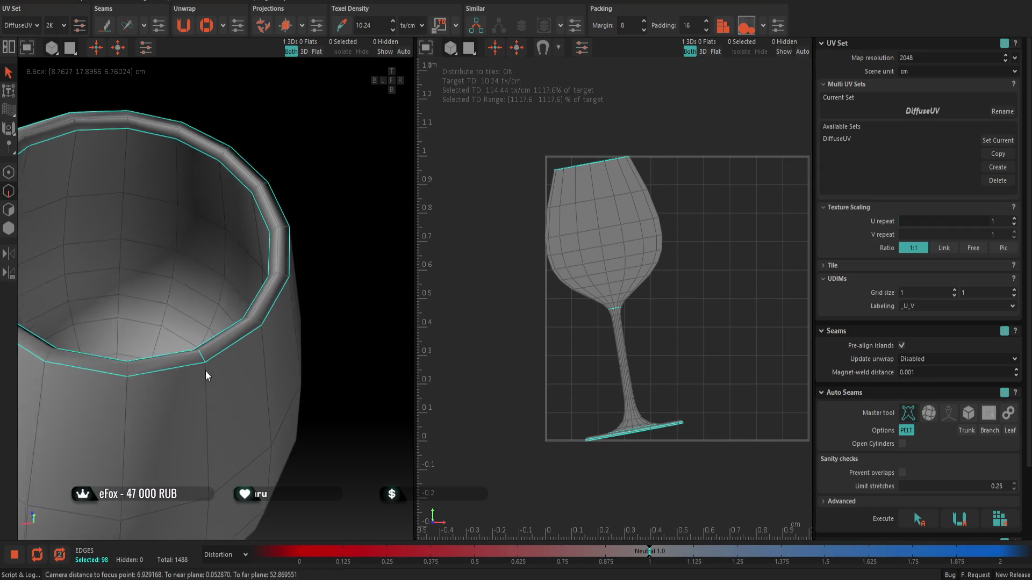
{"action": "scroll", "coordinate": [206, 363], "scroll_direction": "up", "scroll_amount": 3}
{"action": "left_click", "coordinate": [201, 361]}
{"action": "scroll", "coordinate": [201, 361], "scroll_direction": "down", "scroll_amount": 5}
Step: Add the small loop at the bowl bottom and a vertical edge path up the bowl to the rim
{"action": "mouse_move", "coordinate": [270, 382]}
{"action": "left_mouse_down", "text": "alt"}
{"action": "mouse_move", "coordinate": [405, 359]}
{"action": "mouse_move", "coordinate": [274, 338]}
{"action": "left_mouse_up", "text": "alt"}
{"action": "double_click", "coordinate": [259, 344]}
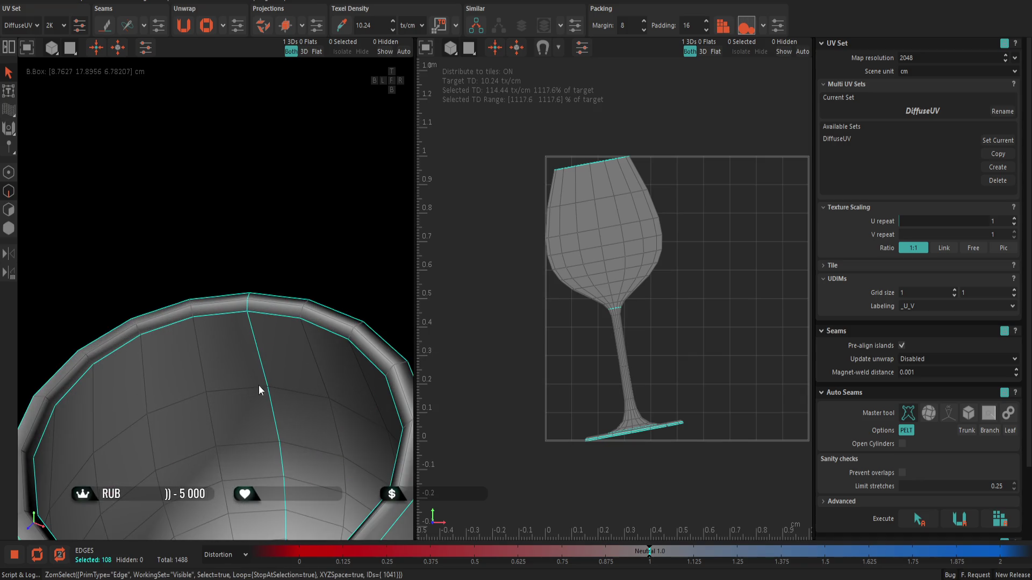
{"action": "left_click_drag", "start_coordinate": [249, 398], "coordinate": [249, 484], "text": "alt"}
{"action": "scroll", "coordinate": [266, 416], "scroll_direction": "down", "scroll_amount": 4}
{"action": "key", "text": "ctrl+z"}
{"action": "scroll", "coordinate": [287, 406], "scroll_direction": "up", "scroll_amount": 5}
{"action": "double_click", "coordinate": [278, 386]}
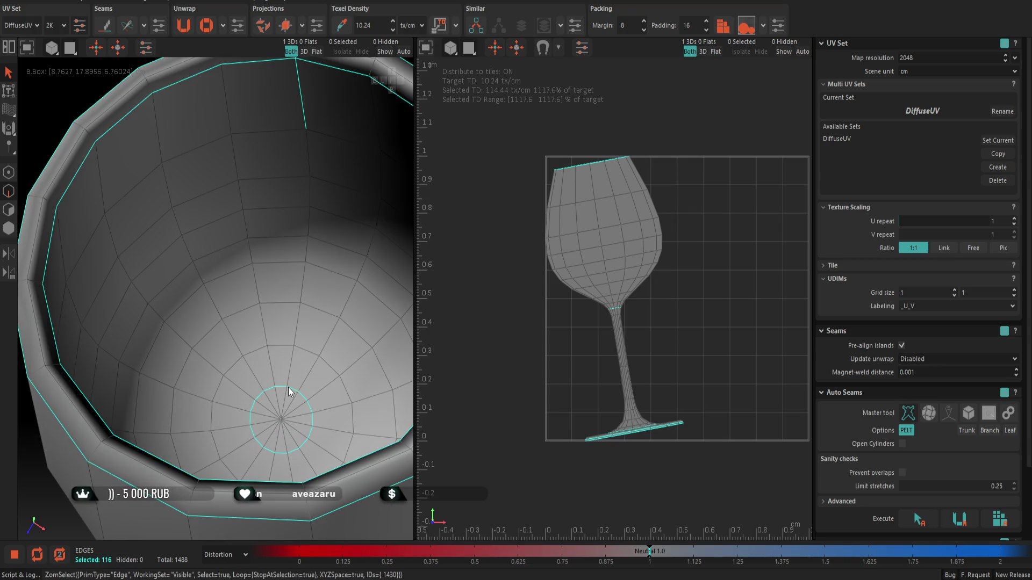
{"action": "double_click", "coordinate": [289, 377]}
{"action": "scroll", "coordinate": [288, 378], "scroll_direction": "down", "scroll_amount": 5}
{"action": "mouse_move", "coordinate": [266, 380]}
{"action": "left_mouse_down", "text": "alt"}
{"action": "mouse_move", "coordinate": [57, 308]}
{"action": "mouse_move", "coordinate": [266, 379]}
{"action": "left_mouse_up", "text": "alt"}
{"action": "scroll", "coordinate": [328, 402], "scroll_direction": "up", "scroll_amount": 4}
{"action": "left_click_drag", "start_coordinate": [328, 401], "coordinate": [285, 427], "text": "alt"}
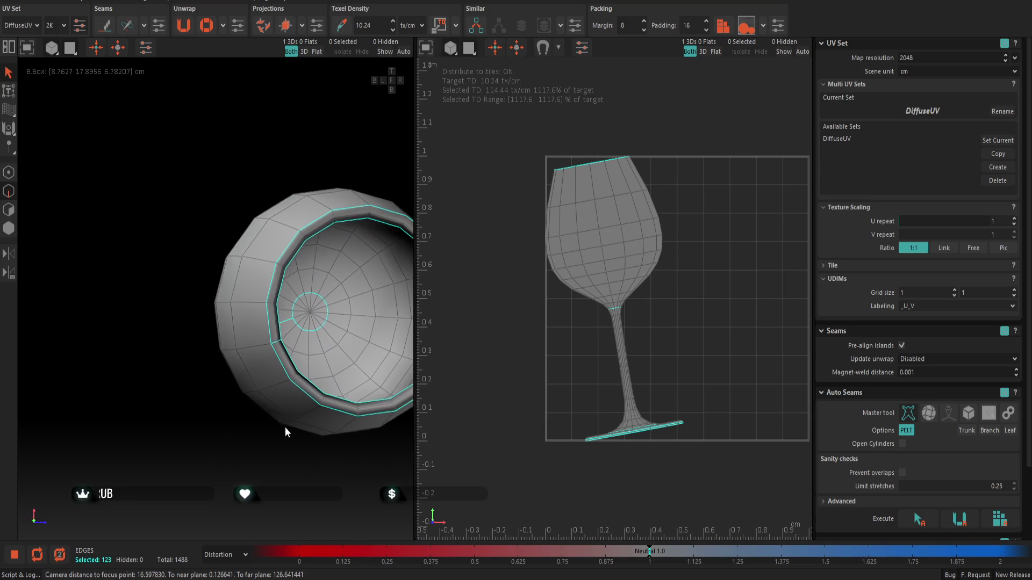
{"action": "double_click", "coordinate": [246, 344]}
Step: Add an edge line along the stem and cut seams along all selected edges with C
{"action": "mouse_move", "coordinate": [246, 344]}
{"action": "left_mouse_down", "text": "alt"}
{"action": "mouse_move", "coordinate": [364, 378]}
{"action": "mouse_move", "coordinate": [391, 317]}
{"action": "mouse_move", "coordinate": [360, 381]}
{"action": "mouse_move", "coordinate": [324, 420]}
{"action": "mouse_move", "coordinate": [450, 388]}
{"action": "mouse_move", "coordinate": [268, 380]}
{"action": "left_mouse_up", "text": "alt"}
{"action": "right_click_drag", "start_coordinate": [268, 380], "coordinate": [297, 410], "text": "alt"}
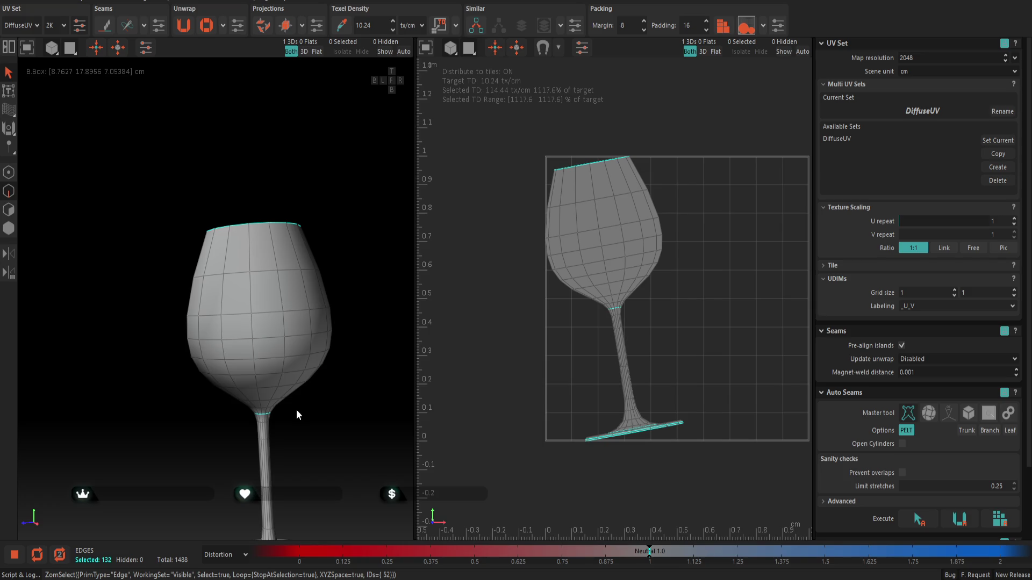
{"action": "mouse_move", "coordinate": [286, 397]}
{"action": "left_mouse_down", "text": "alt"}
{"action": "mouse_move", "coordinate": [321, 413]}
{"action": "mouse_move", "coordinate": [348, 463]}
{"action": "mouse_move", "coordinate": [377, 479]}
{"action": "mouse_move", "coordinate": [412, 453]}
{"action": "mouse_move", "coordinate": [415, 381]}
{"action": "mouse_move", "coordinate": [328, 417]}
{"action": "mouse_move", "coordinate": [310, 329]}
{"action": "left_mouse_up", "text": "alt"}
{"action": "mouse_move", "coordinate": [252, 347]}
{"action": "left_mouse_down", "text": "alt"}
{"action": "mouse_move", "coordinate": [90, 333]}
{"action": "mouse_move", "coordinate": [220, 292]}
{"action": "left_mouse_up", "text": "alt"}
{"action": "scroll", "coordinate": [220, 292], "scroll_direction": "up", "scroll_amount": 5}
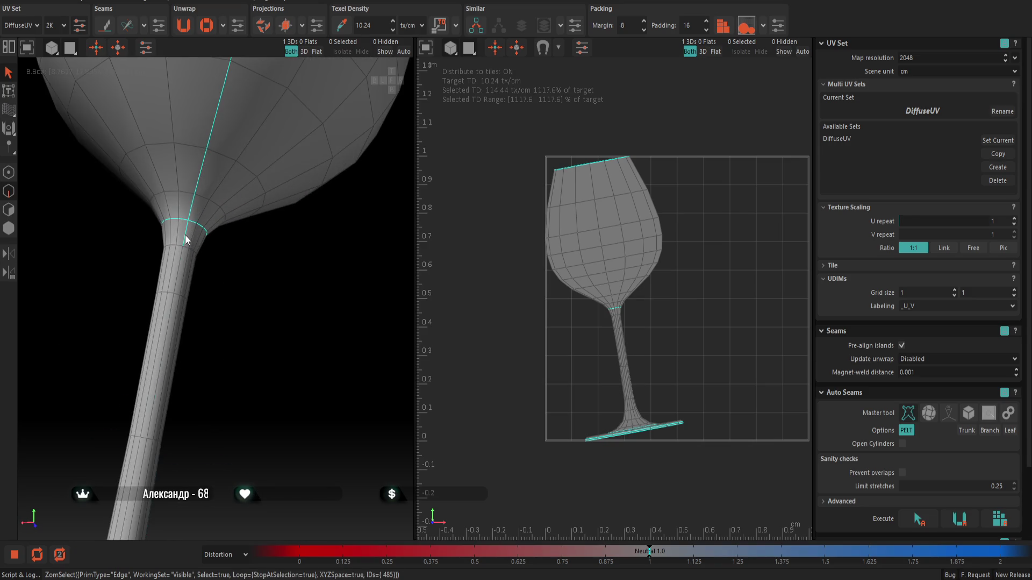
{"action": "double_click", "coordinate": [185, 235], "text": "shift"}
{"action": "scroll", "coordinate": [214, 274], "scroll_direction": "down", "scroll_amount": 5}
{"action": "mouse_move", "coordinate": [277, 348]}
{"action": "left_mouse_down", "text": "alt"}
{"action": "mouse_move", "coordinate": [470, 356]}
{"action": "mouse_move", "coordinate": [262, 332]}
{"action": "mouse_move", "coordinate": [284, 312]}
{"action": "mouse_move", "coordinate": [304, 320]}
{"action": "left_mouse_up", "text": "alt"}
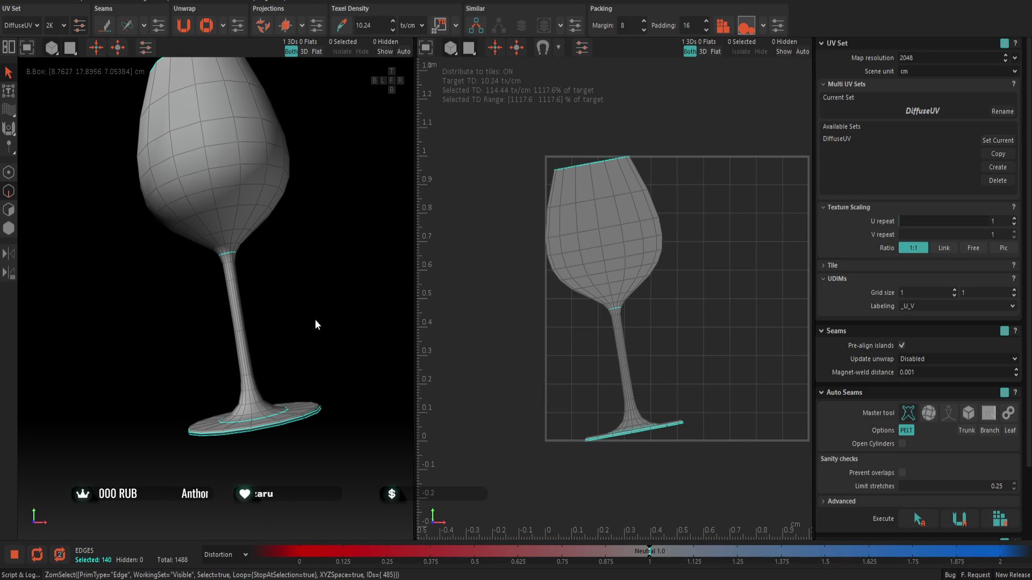
{"action": "key", "text": "c"}
{"action": "scroll", "coordinate": [314, 317], "scroll_direction": "down", "scroll_amount": 3}
{"action": "scroll", "coordinate": [315, 316], "scroll_direction": "down", "scroll_amount": 3}
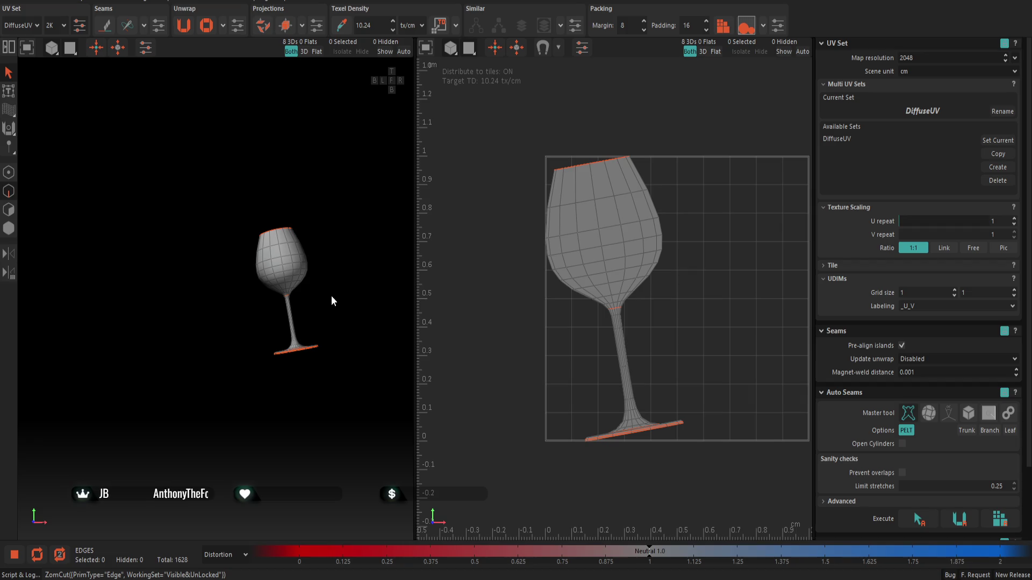
Step: Unwrap the wine glass into its eight UV islands and pack them into the UV square
{"action": "left_click", "coordinate": [185, 31]}
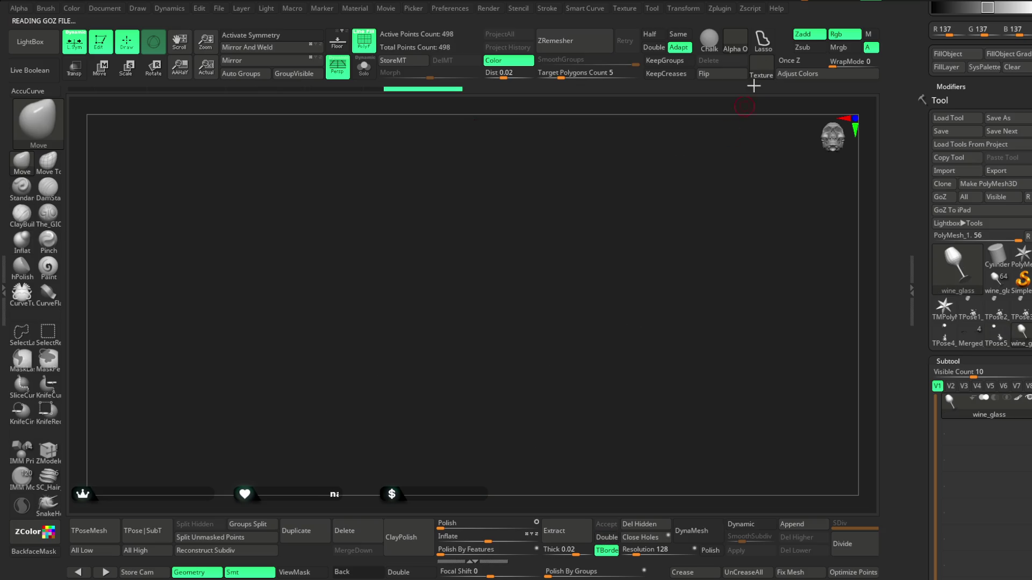
Step: Copy UVs from wine_glass with UV Master and paste them onto the glass in the character bust
{"action": "left_click", "coordinate": [720, 9]}
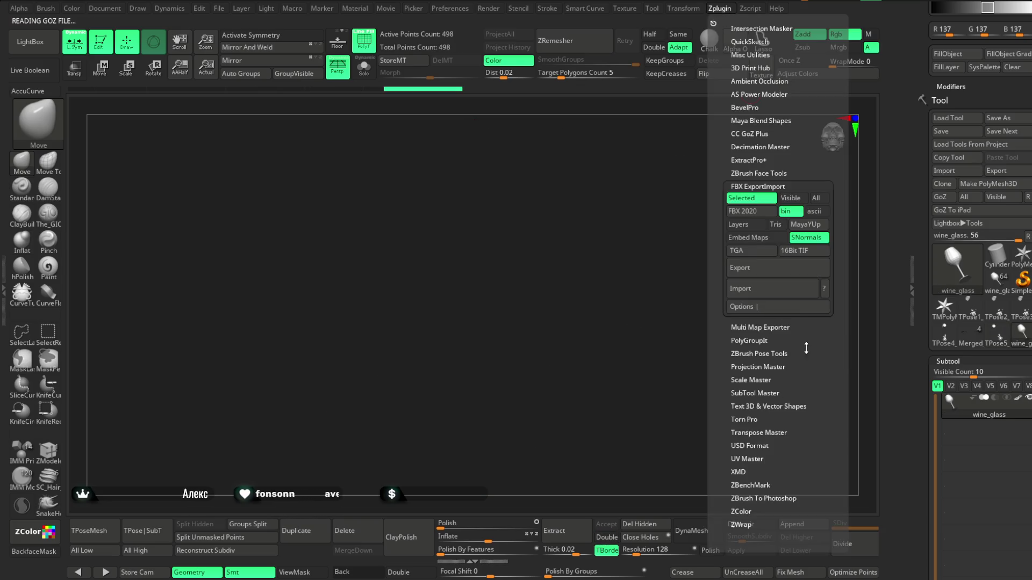
{"action": "left_click", "coordinate": [746, 459]}
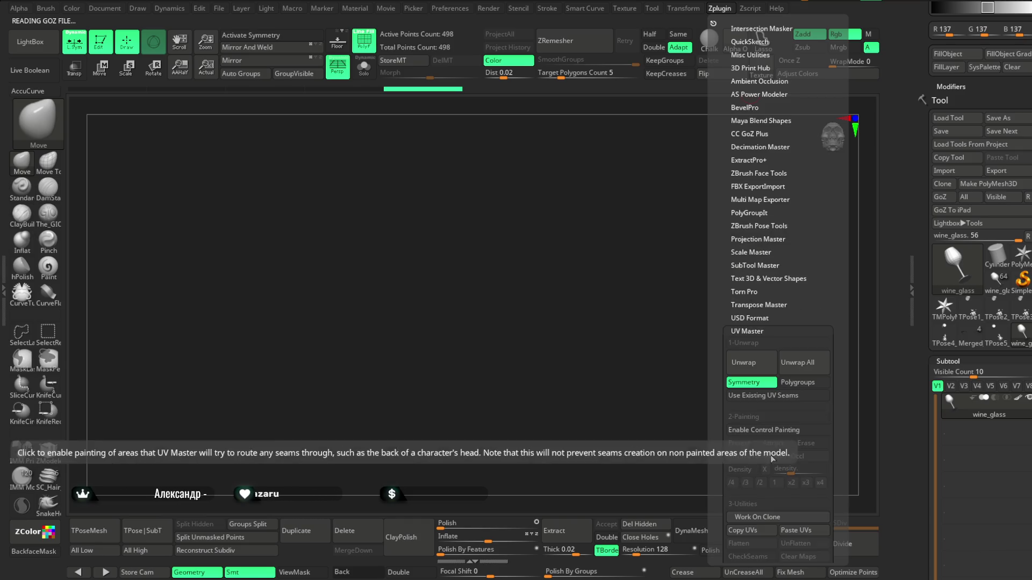
{"action": "left_click", "coordinate": [743, 531]}
{"action": "left_click", "coordinate": [990, 329]}
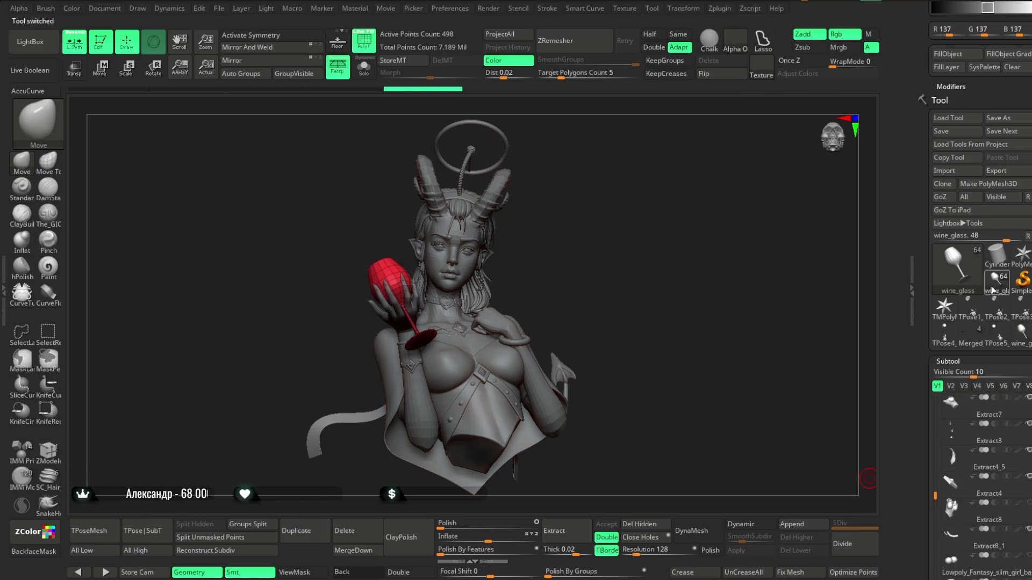
{"action": "left_click", "coordinate": [720, 8]}
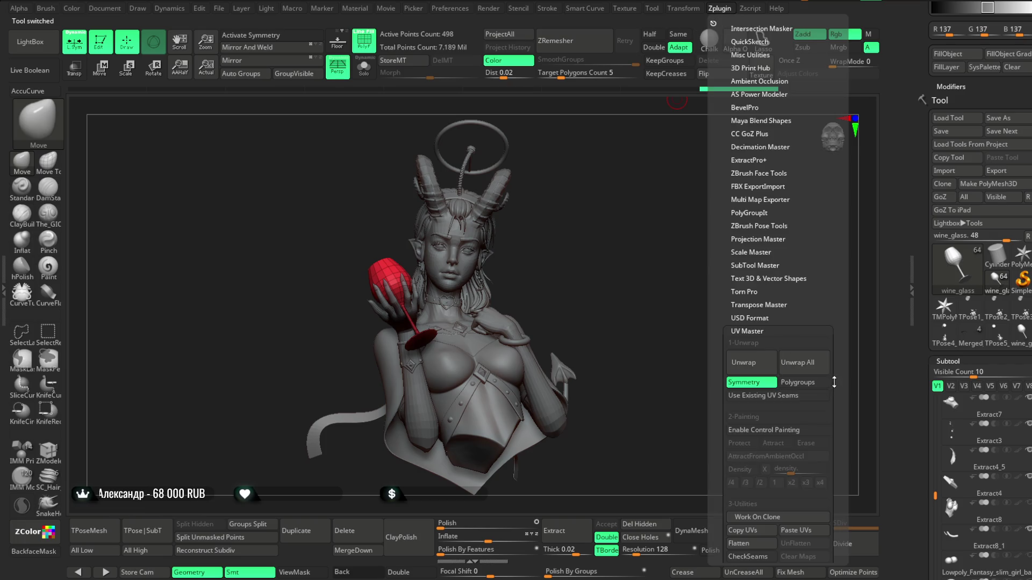
{"action": "scroll", "coordinate": [806, 363], "scroll_direction": "down", "scroll_amount": 5}
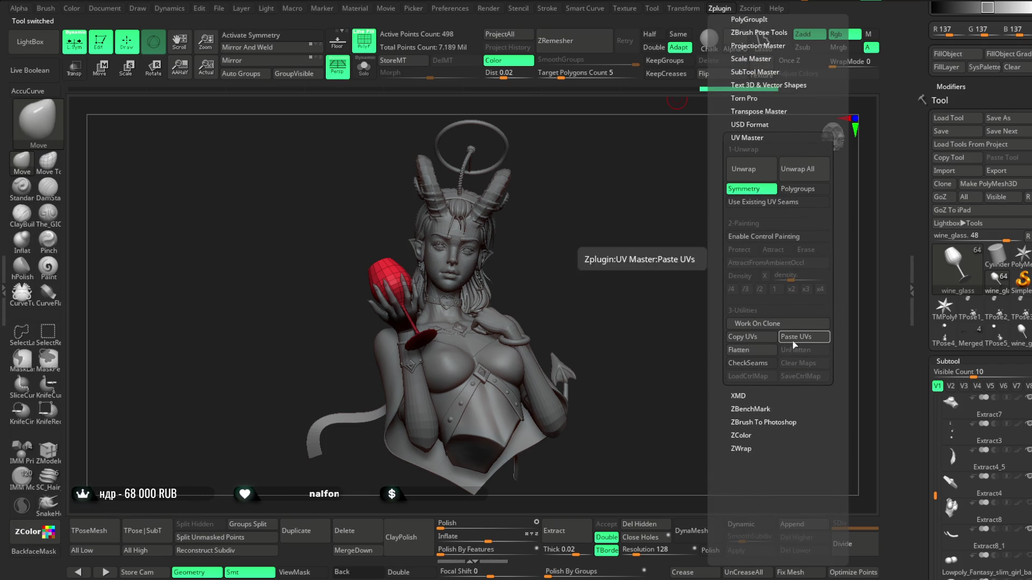
{"action": "left_click", "coordinate": [795, 336]}
{"action": "scroll", "coordinate": [551, 241], "scroll_direction": "up", "scroll_amount": 3}
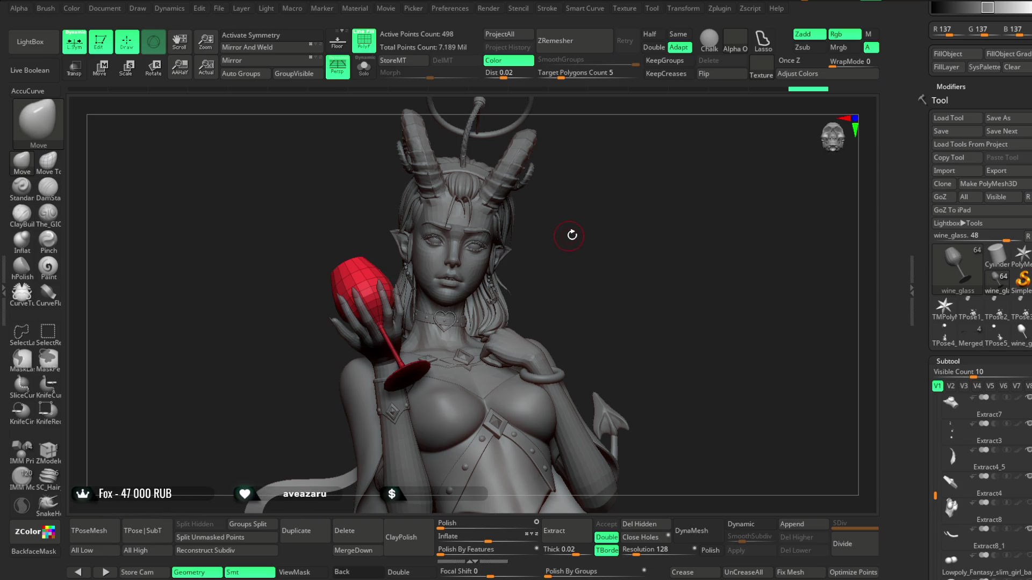
Step: Zoom to the head and make the halo ring PM3D_Ring3D1_1 the active subtool
{"action": "mouse_move", "coordinate": [584, 201]}
{"action": "right_mouse_down", "text": "alt"}
{"action": "mouse_move", "coordinate": [564, 359]}
{"action": "mouse_move", "coordinate": [645, 303]}
{"action": "right_mouse_up", "text": "alt"}
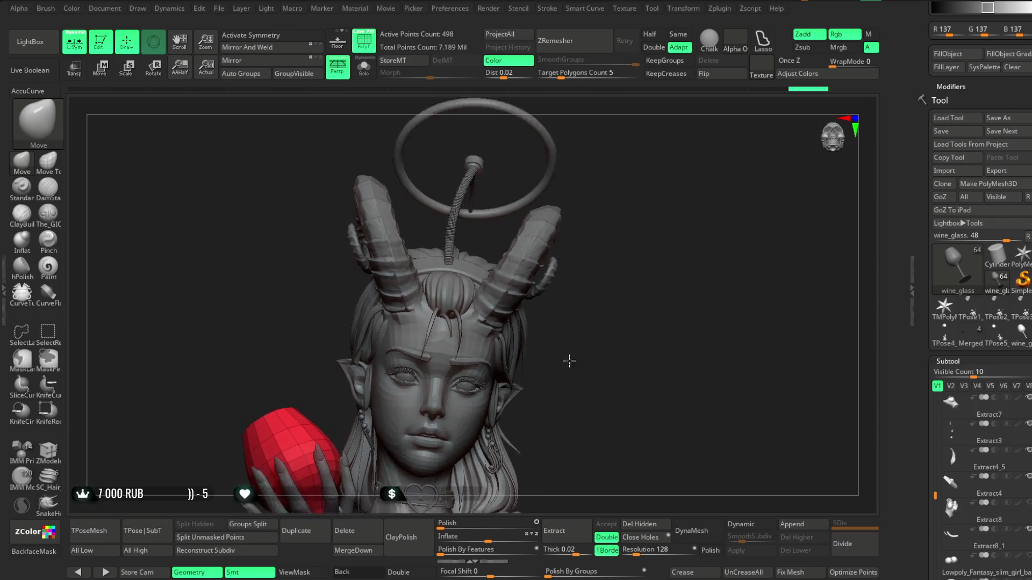
{"action": "right_click_drag", "start_coordinate": [578, 364], "coordinate": [502, 247]}
{"action": "left_click", "coordinate": [494, 232], "text": "alt"}
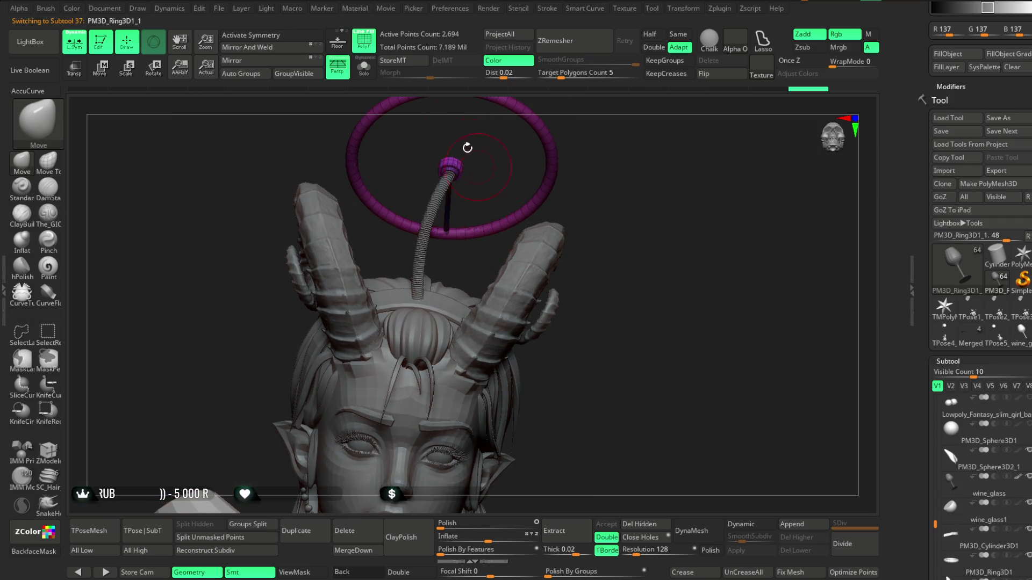
{"action": "left_click", "coordinate": [464, 109], "text": "alt"}
{"action": "mouse_move", "coordinate": [661, 197]}
{"action": "right_mouse_down", "text": "ctrl"}
{"action": "mouse_move", "coordinate": [743, 351]}
{"action": "mouse_move", "coordinate": [677, 299]}
{"action": "mouse_move", "coordinate": [676, 312]}
{"action": "right_mouse_up", "text": "ctrl"}
{"action": "left_click", "coordinate": [561, 281], "text": "alt"}
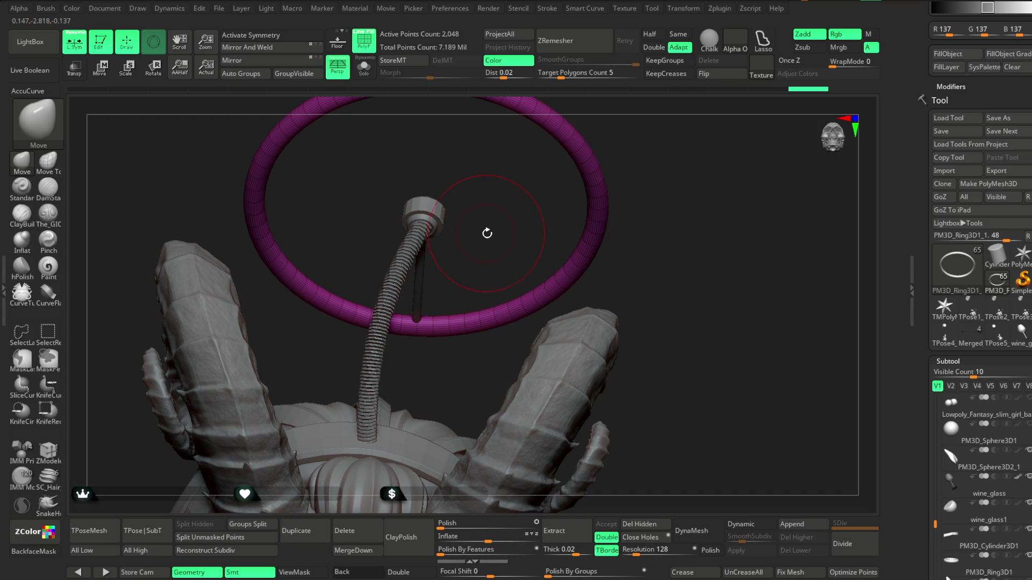
Step: View the 2,048-point ring up close, checking UV Master and leaving it unchanged
{"action": "right_click_drag", "start_coordinate": [480, 233], "coordinate": [441, 391], "text": "ctrl"}
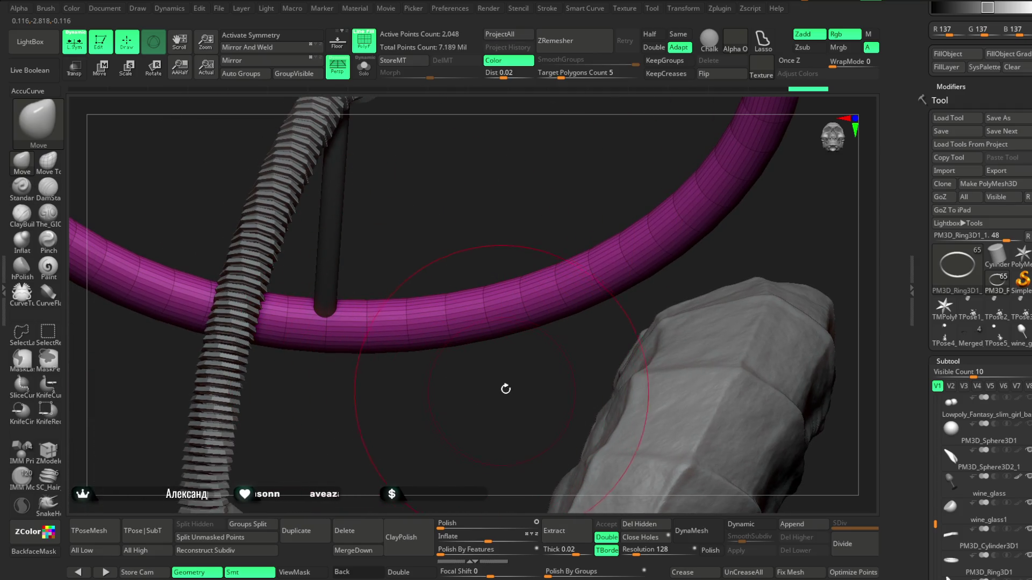
{"action": "left_click", "coordinate": [718, 8]}
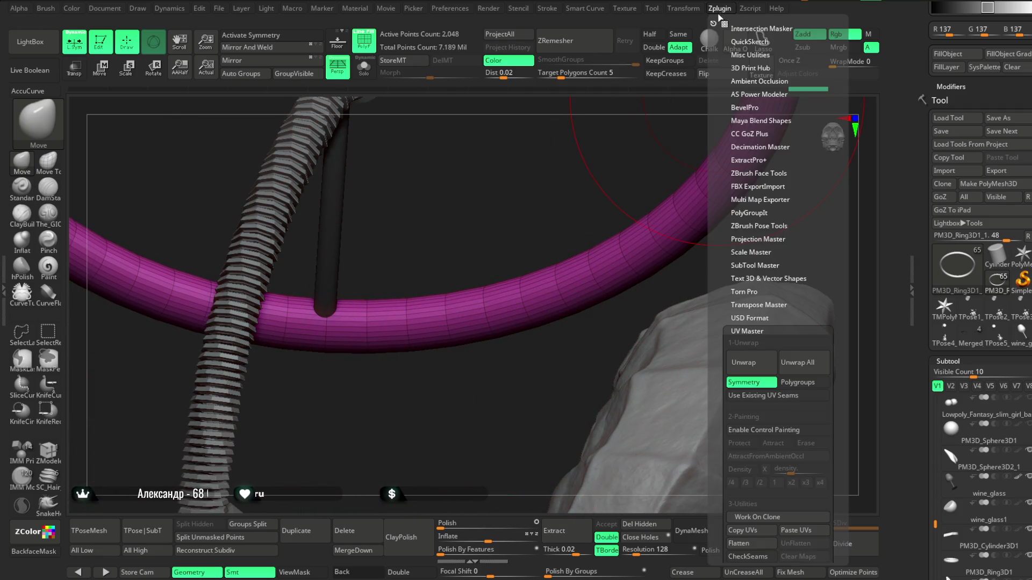
{"action": "scroll", "coordinate": [784, 320], "scroll_direction": "down", "scroll_amount": 2}
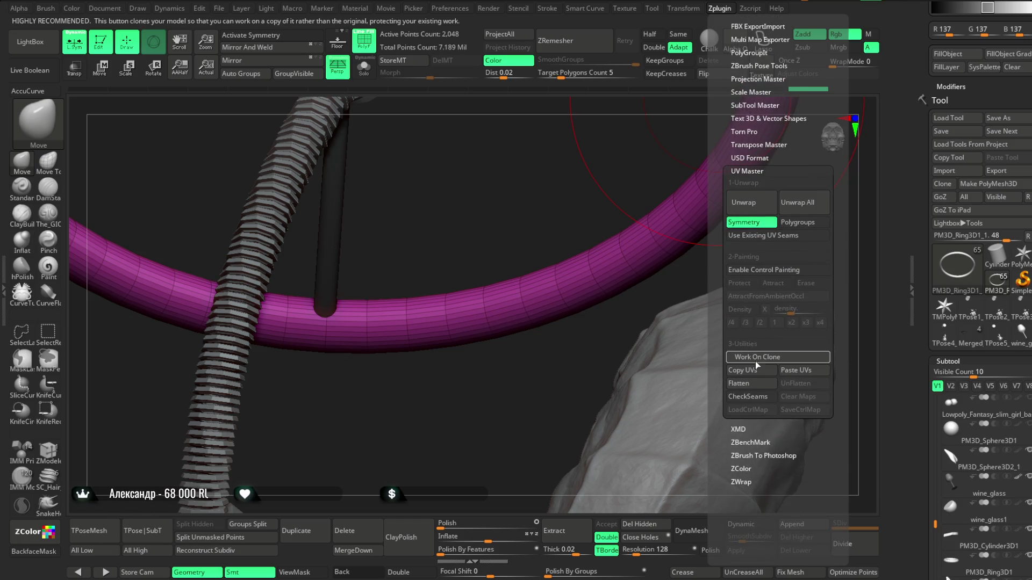
{"action": "left_click", "coordinate": [587, 319]}
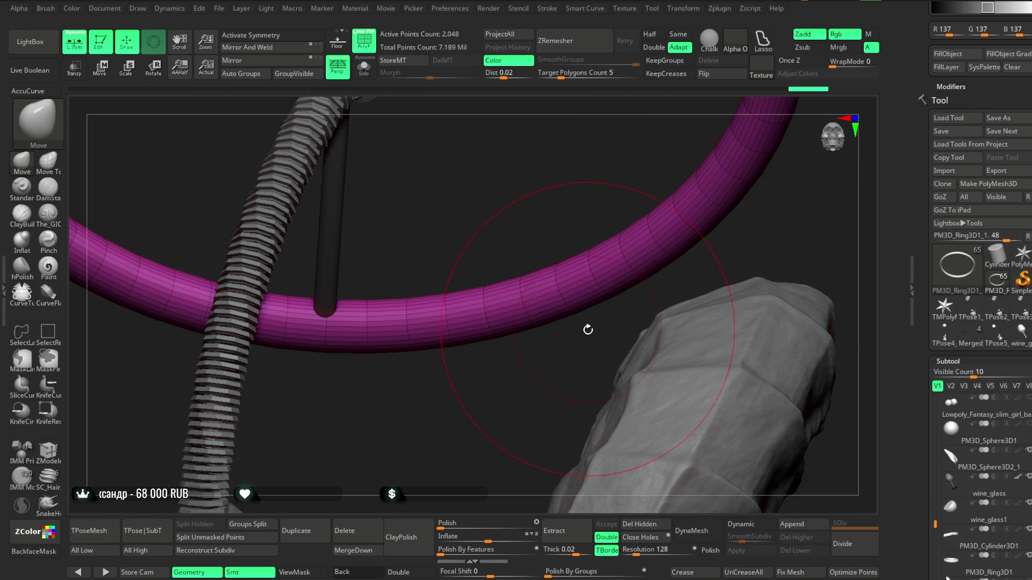
{"action": "mouse_move", "coordinate": [587, 347]}
{"action": "right_mouse_down"}
{"action": "mouse_move", "coordinate": [546, 407]}
{"action": "mouse_move", "coordinate": [581, 355]}
{"action": "mouse_move", "coordinate": [633, 412]}
{"action": "right_mouse_up"}
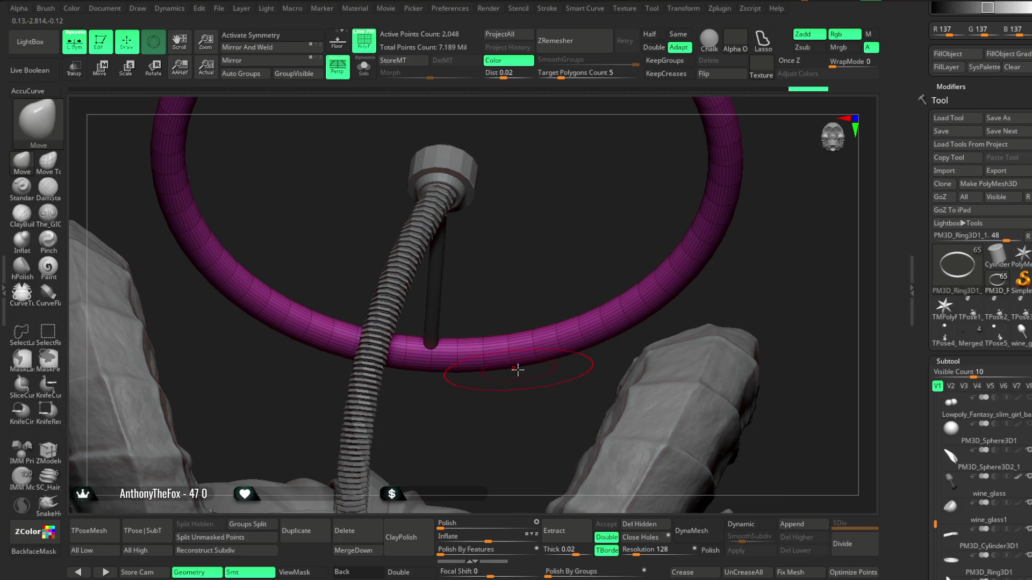
Step: Solo the ring briefly, then set ZModeler's edge action to Crease EdgeLoop for the halo ring
{"action": "left_click", "coordinate": [364, 71]}
{"action": "mouse_move", "coordinate": [404, 125]}
{"action": "right_mouse_down"}
{"action": "mouse_move", "coordinate": [504, 214]}
{"action": "mouse_move", "coordinate": [415, 291]}
{"action": "mouse_move", "coordinate": [524, 218]}
{"action": "right_mouse_up"}
{"action": "left_click", "coordinate": [364, 72]}
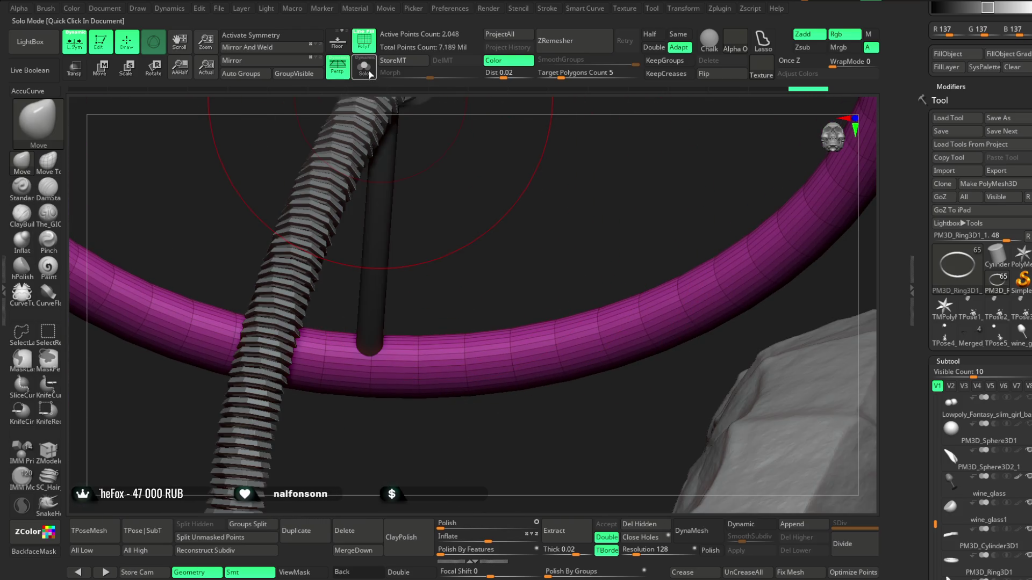
{"action": "key", "text": "b"}
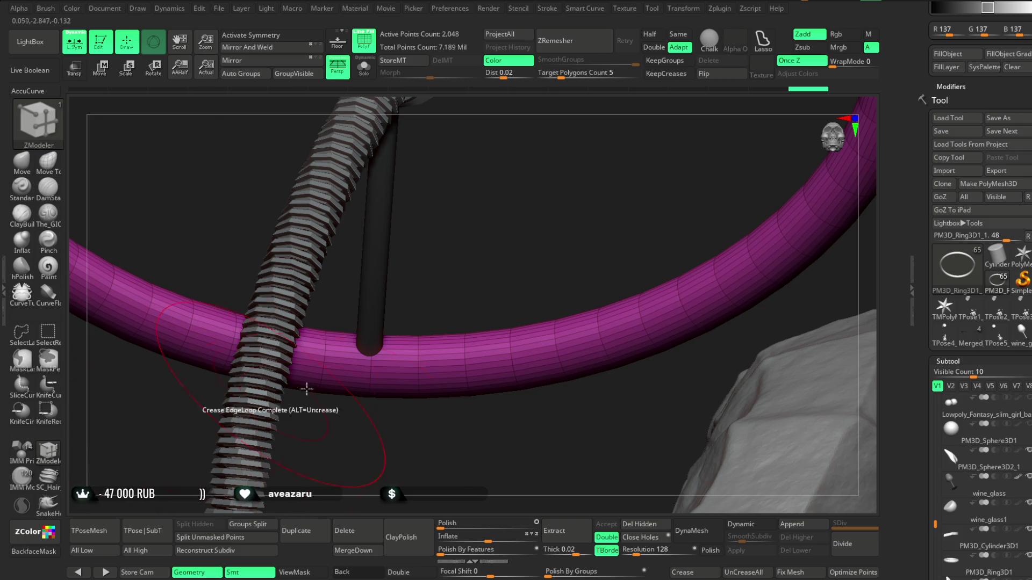
{"action": "right_click_drag", "start_coordinate": [452, 246], "coordinate": [307, 346], "text": "alt"}
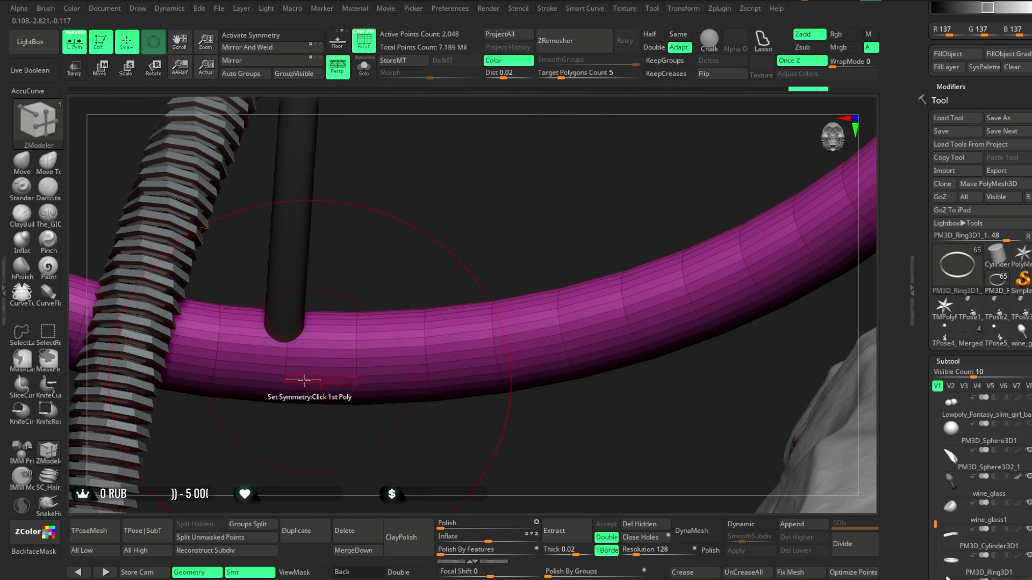
{"action": "key", "text": "space"}
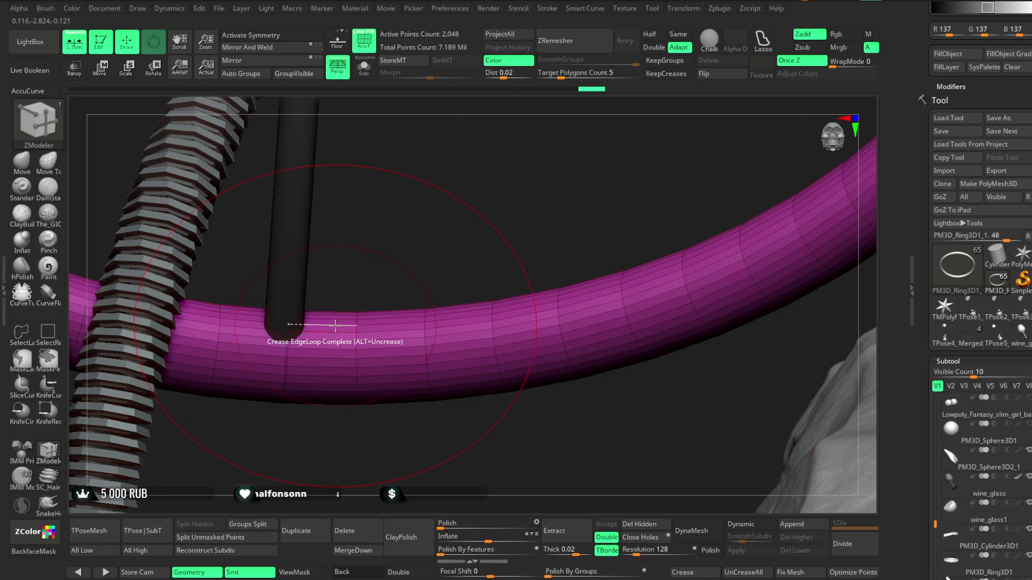
{"action": "right_click_drag", "start_coordinate": [376, 442], "coordinate": [650, 244], "text": "ctrl"}
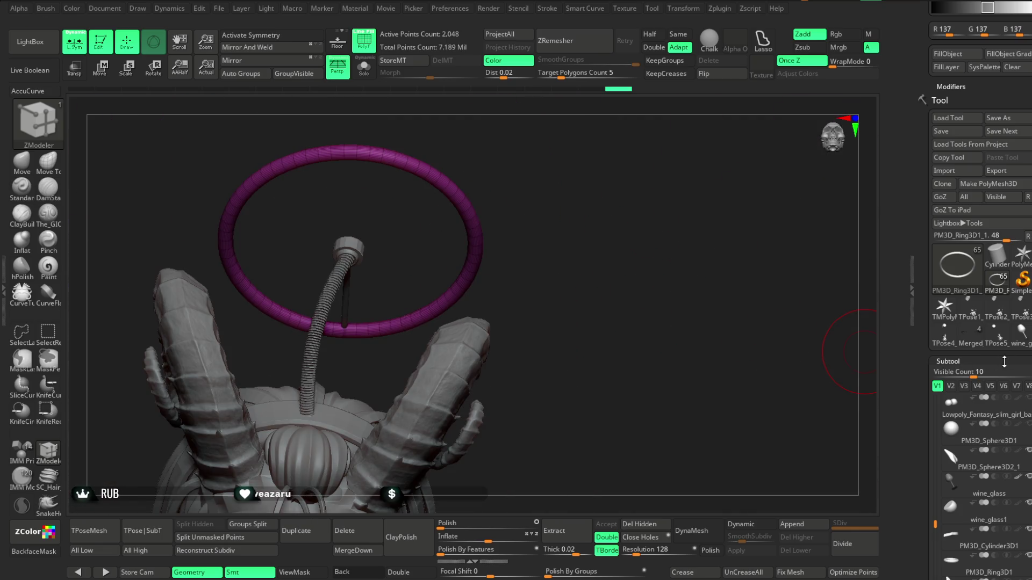
{"action": "scroll", "coordinate": [997, 361], "scroll_direction": "down", "scroll_amount": 10}
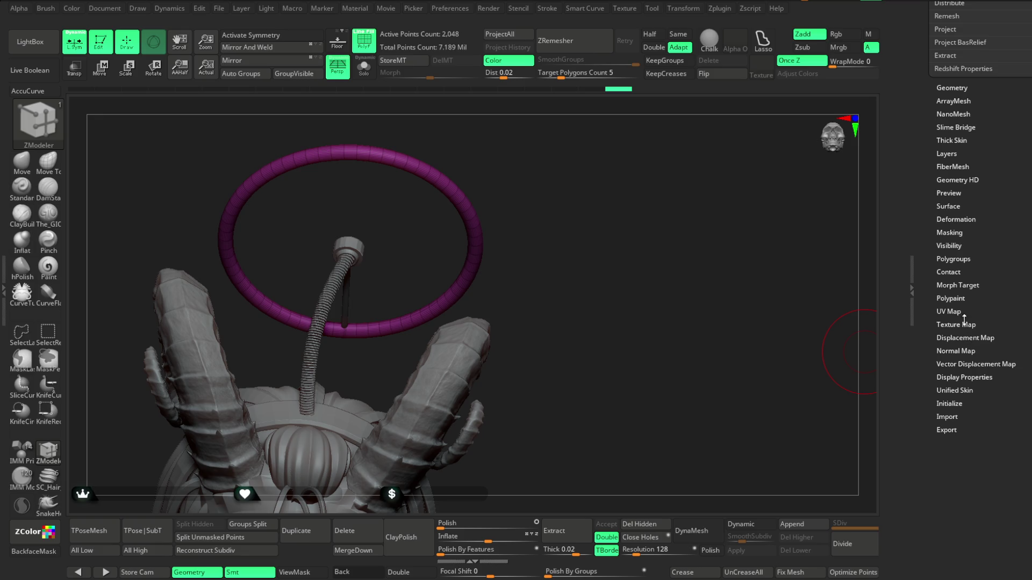
Step: Unwrap the halo ring's UVs in Tool > UV Map using its creased edges as seams
{"action": "left_click", "coordinate": [948, 311]}
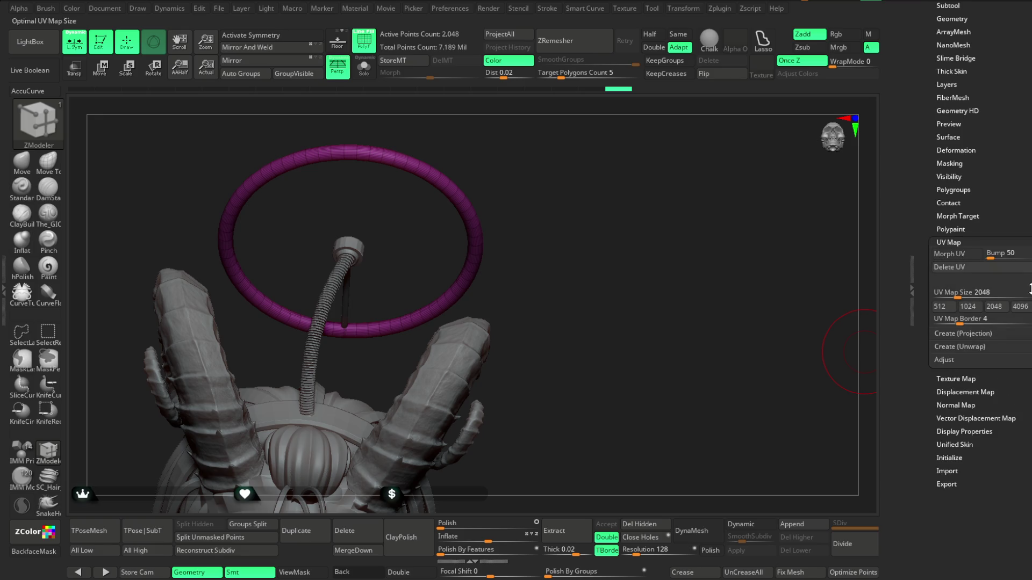
{"action": "left_click", "coordinate": [959, 346]}
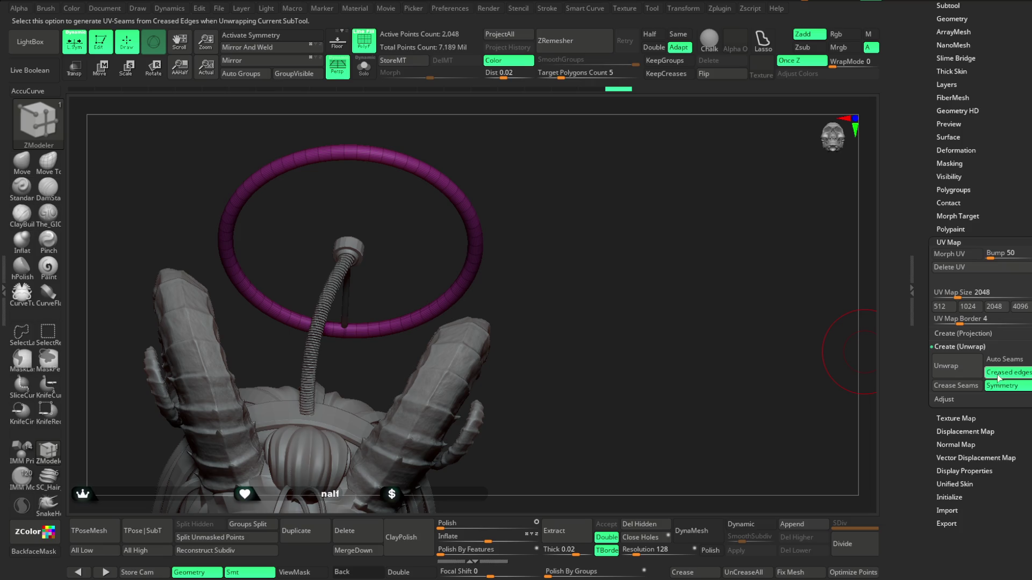
{"action": "left_click", "coordinate": [954, 366]}
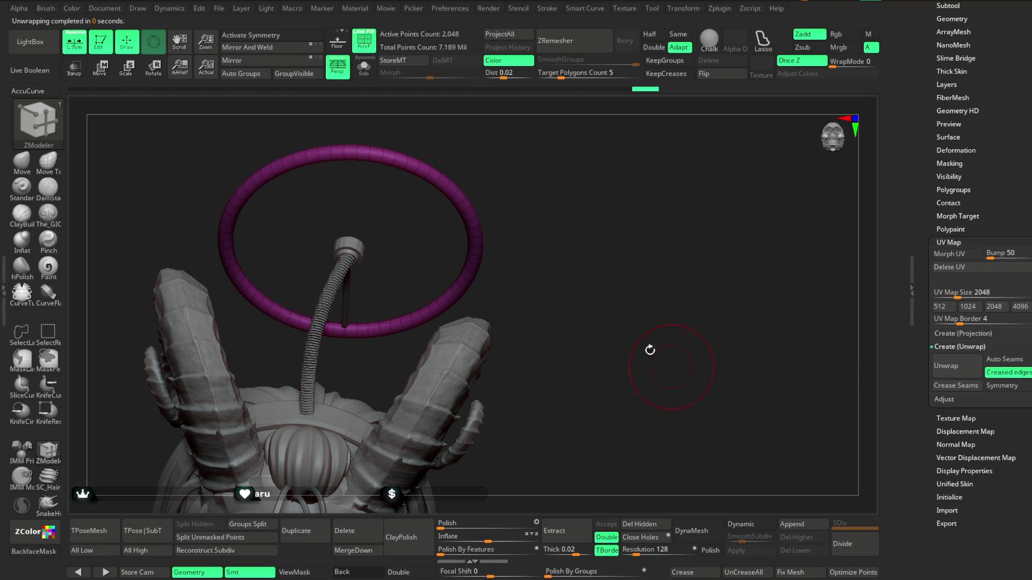
{"action": "scroll", "coordinate": [579, 252], "scroll_direction": "up", "scroll_amount": 2}
{"action": "scroll", "coordinate": [578, 252], "scroll_direction": "up", "scroll_amount": 2}
Step: Flatten the ring with UV Master to display its unwrapped UV layout
{"action": "left_click", "coordinate": [720, 8]}
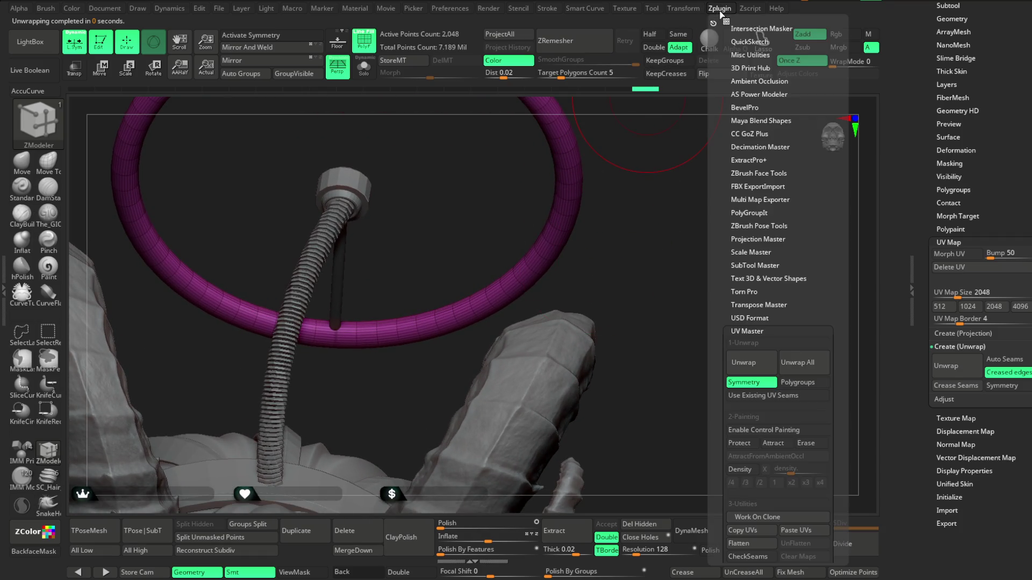
{"action": "scroll", "coordinate": [807, 323], "scroll_direction": "down", "scroll_amount": 3}
{"action": "scroll", "coordinate": [807, 323], "scroll_direction": "down", "scroll_amount": 3}
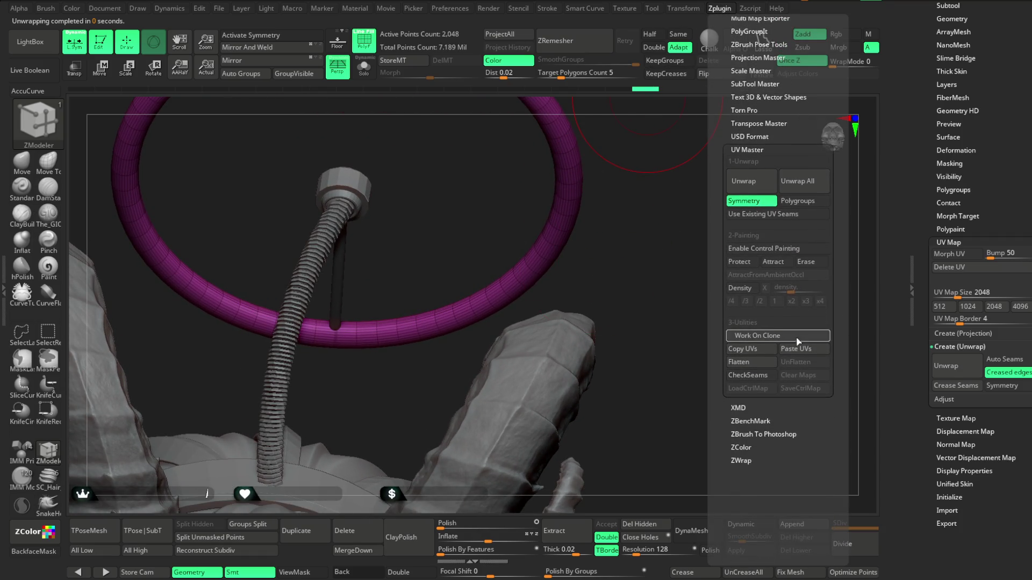
{"action": "left_click", "coordinate": [750, 362]}
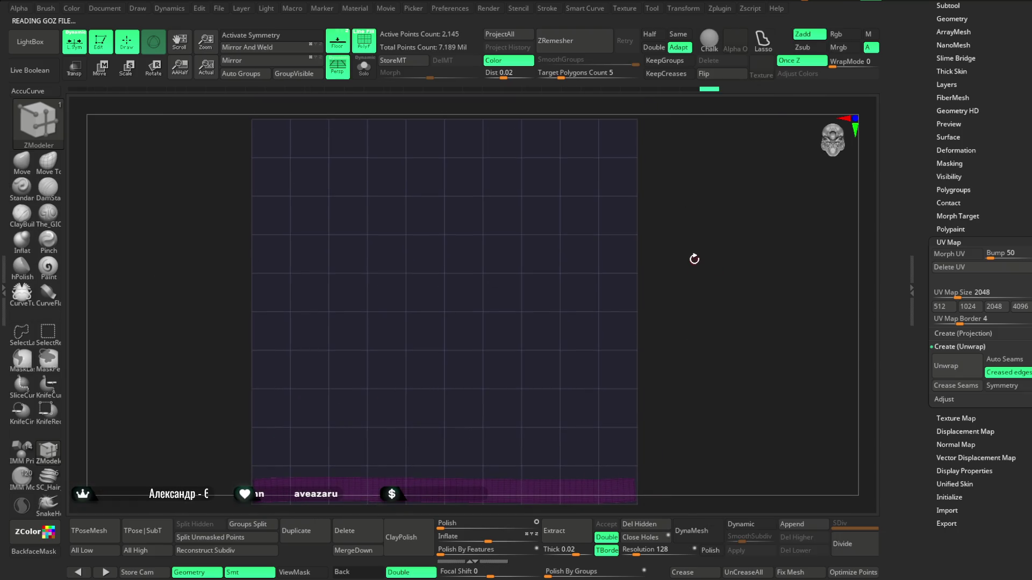
{"action": "left_click", "coordinate": [719, 8]}
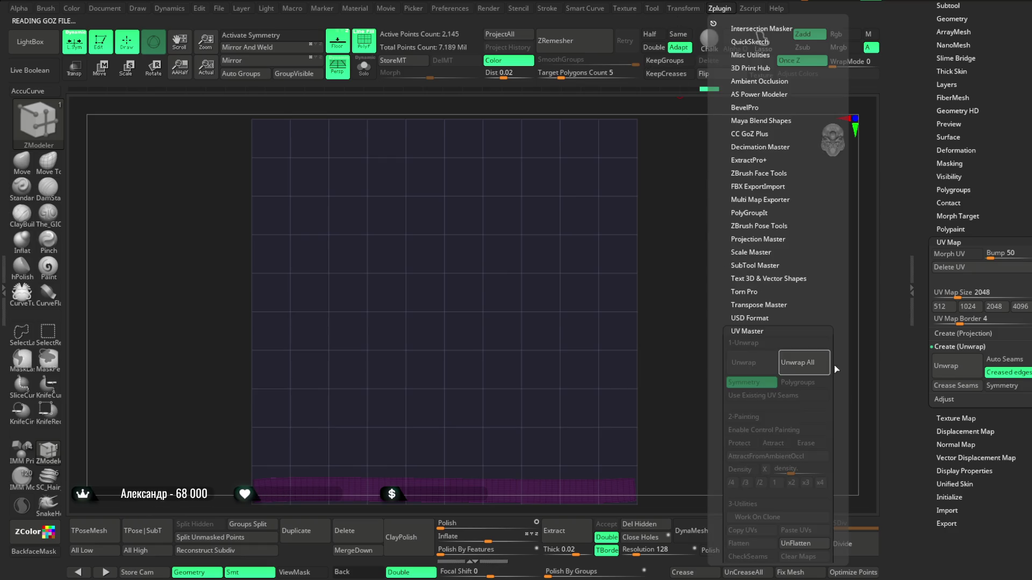